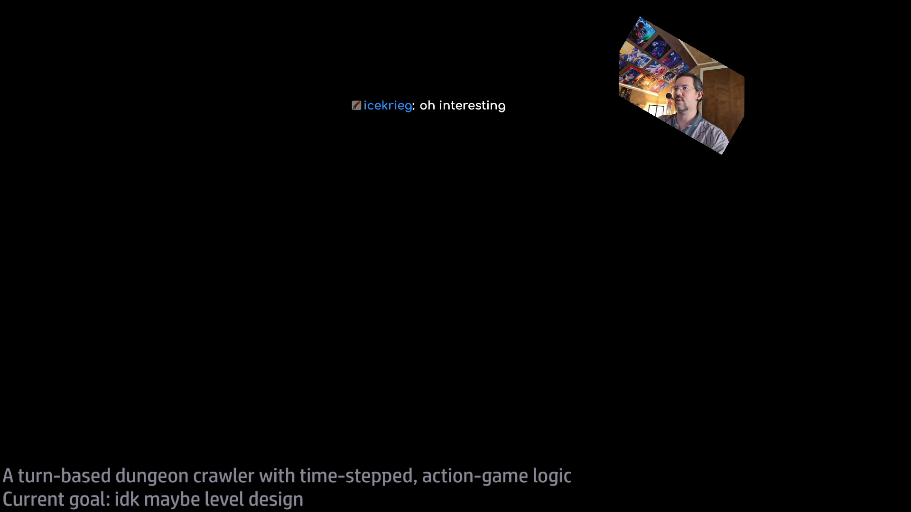
Play the black-and-white film and scrub forward past the 16-minute café scene to about 18:30
mouse_move(495, 15)
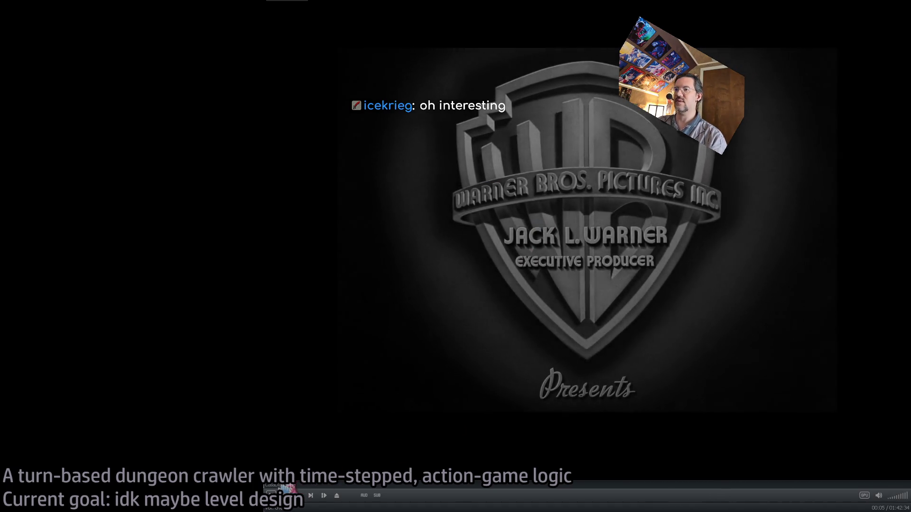
left_click_drag(287, 488, 325, 495)
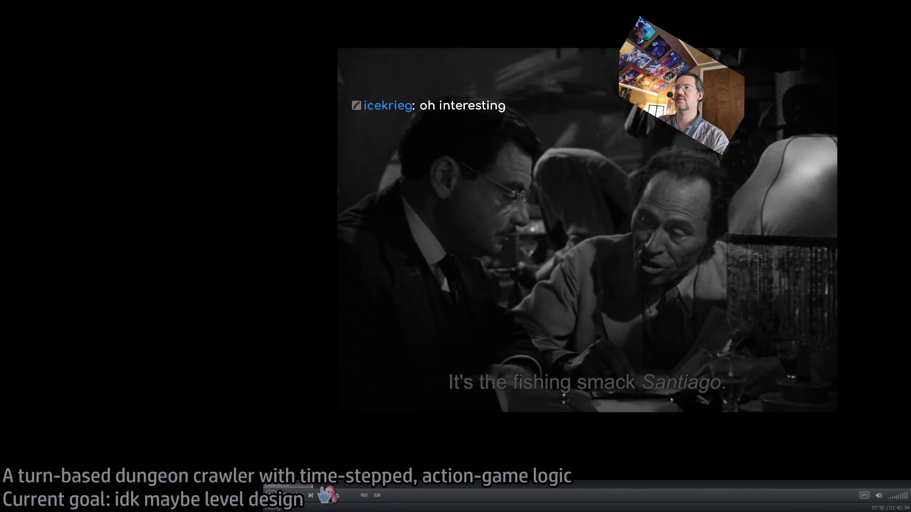
left_click(323, 489)
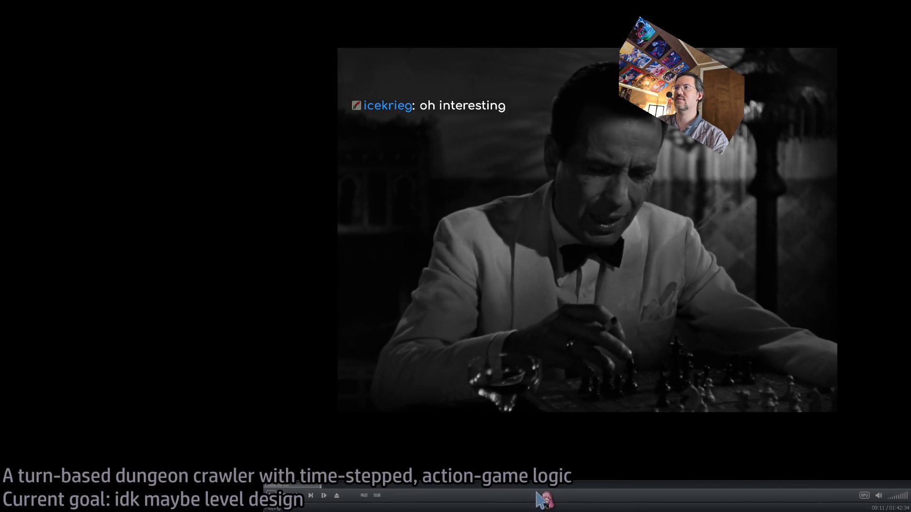
key("Right")
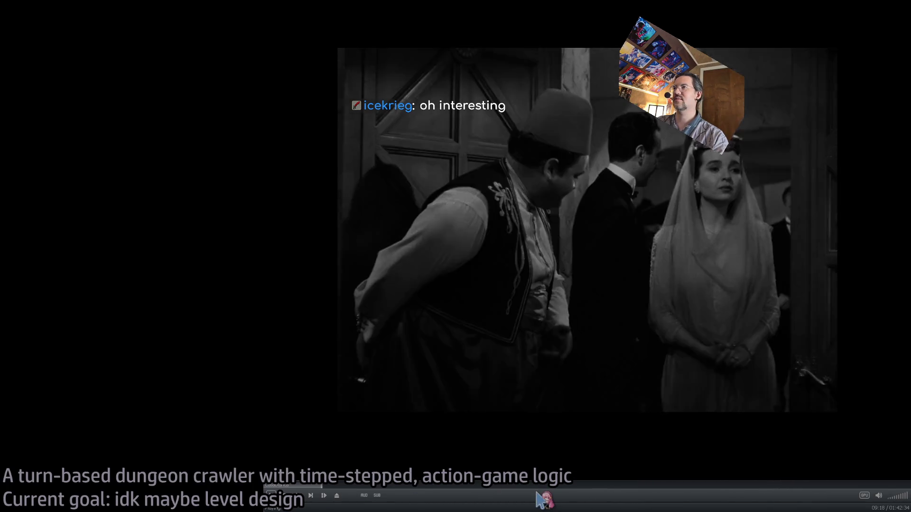
left_click(339, 486)
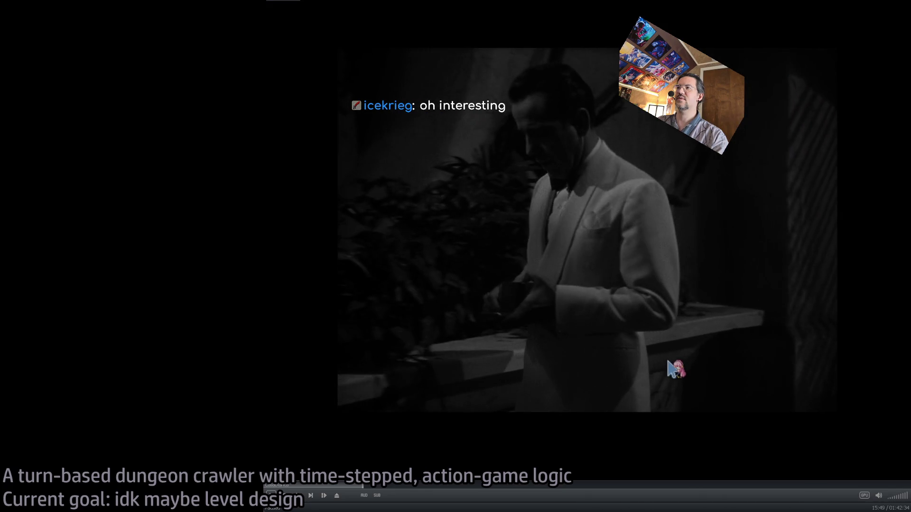
left_click(669, 368)
key("Left")
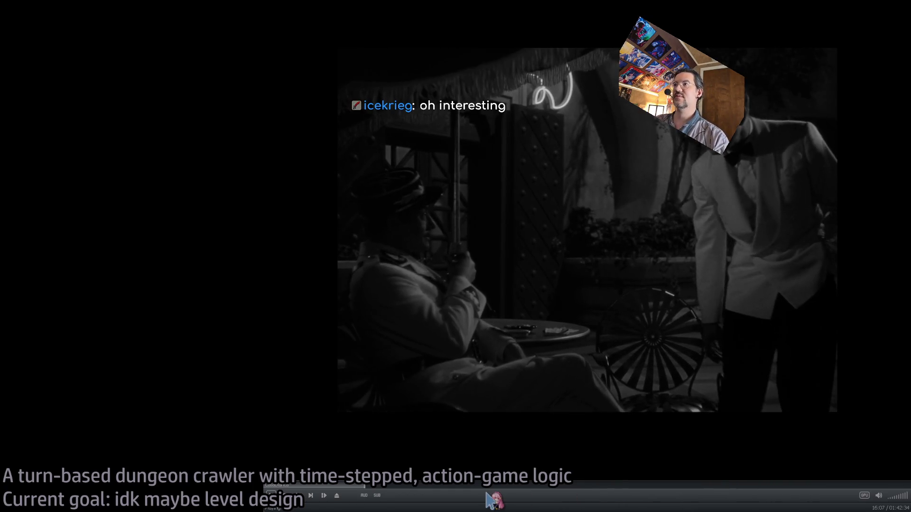
left_click(376, 488)
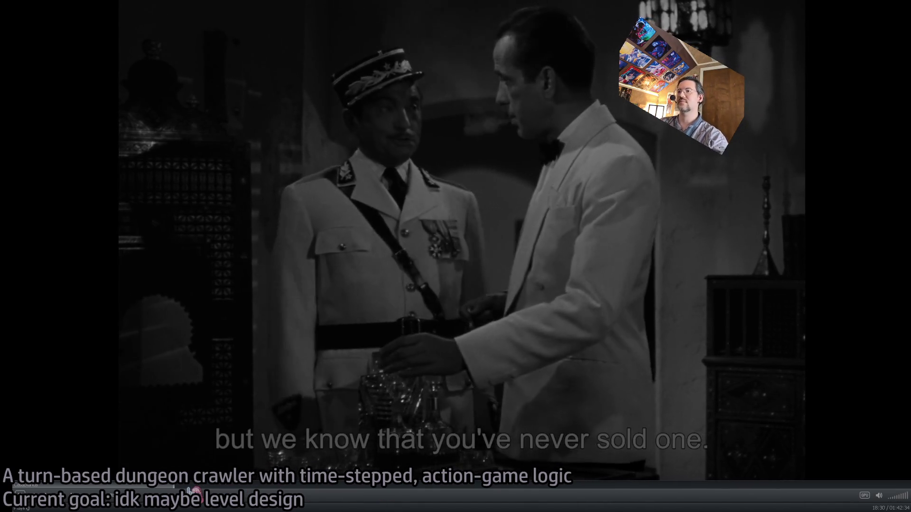
Jump the film to the dinner-table scene at about 35:11 and keep it playing
key("Right")
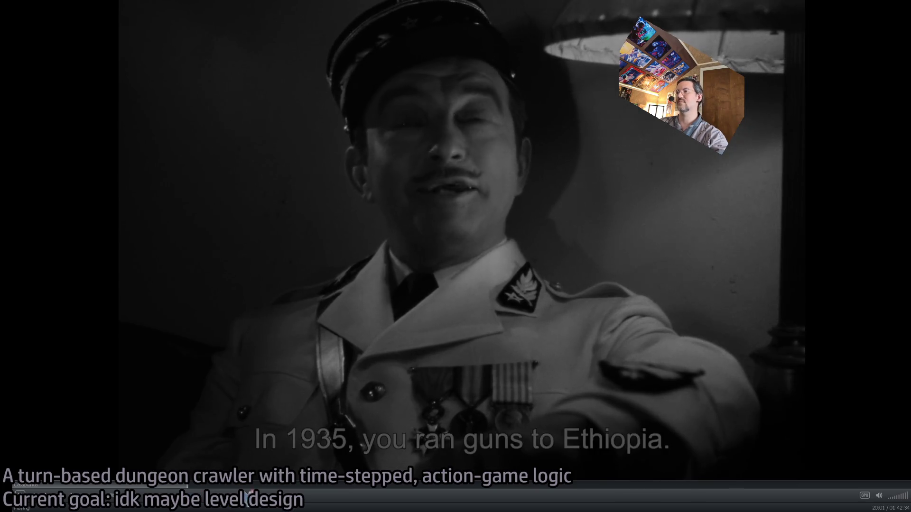
left_click(319, 486)
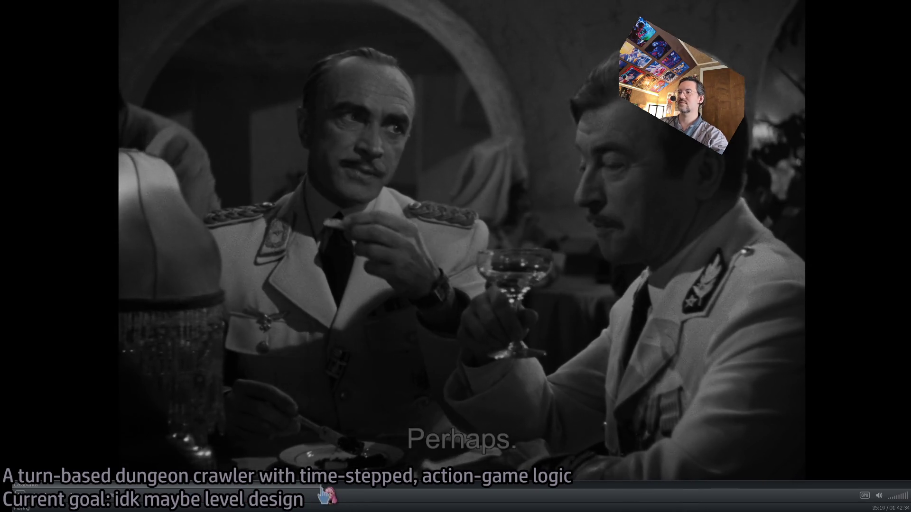
left_click(321, 487)
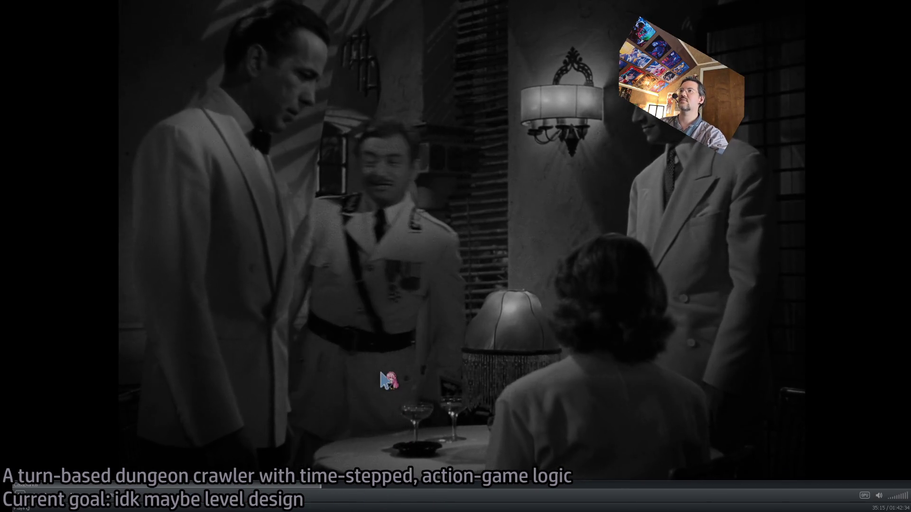
key("Left")
key("space")
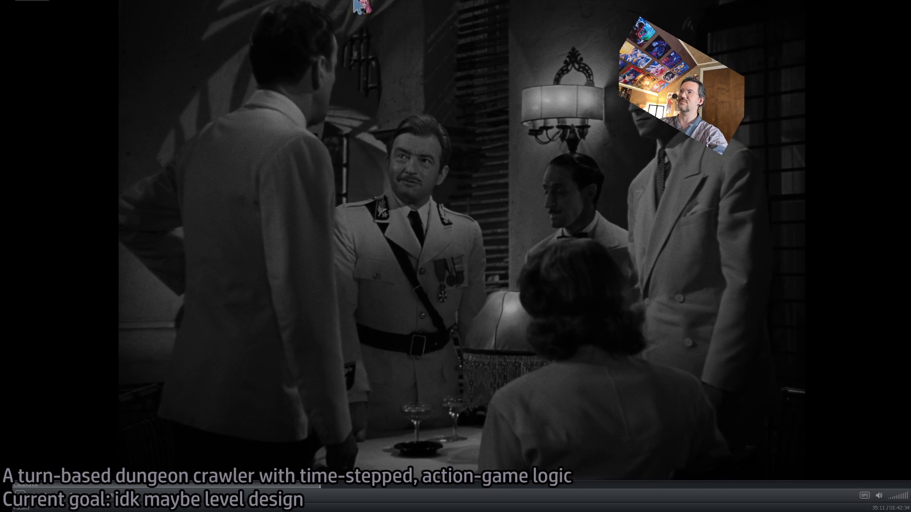
key("space")
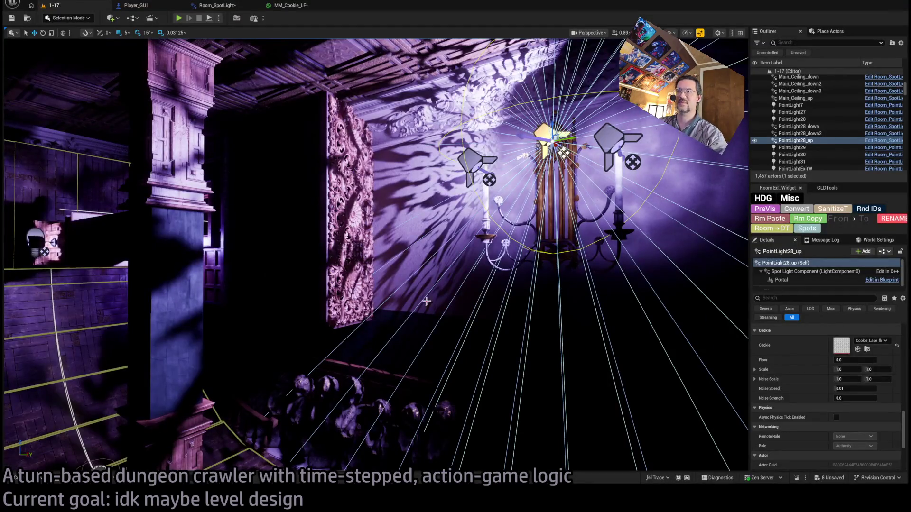
Fly to the ornate wall and candle, and reset PointLight28_up's lace Cookie to None
left_click_drag(426, 301, 426, 302)
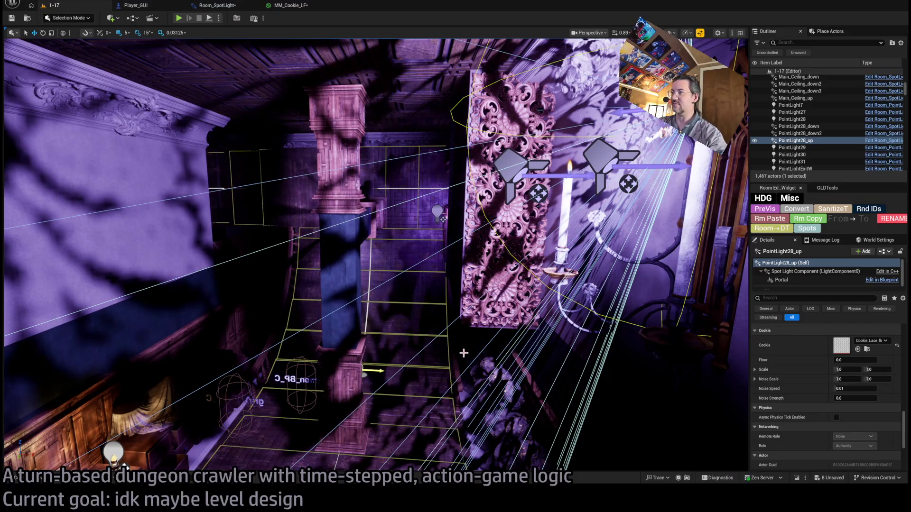
left_click_drag(464, 353, 463, 353)
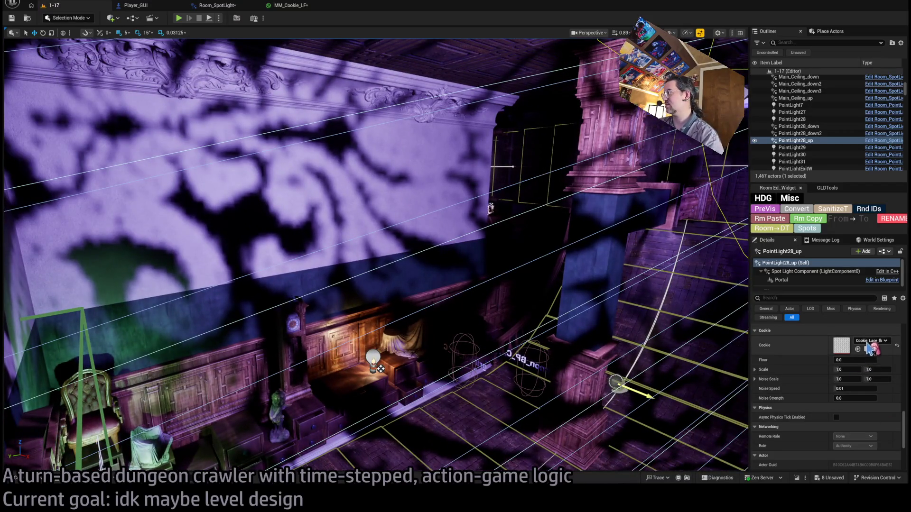
left_click(898, 349)
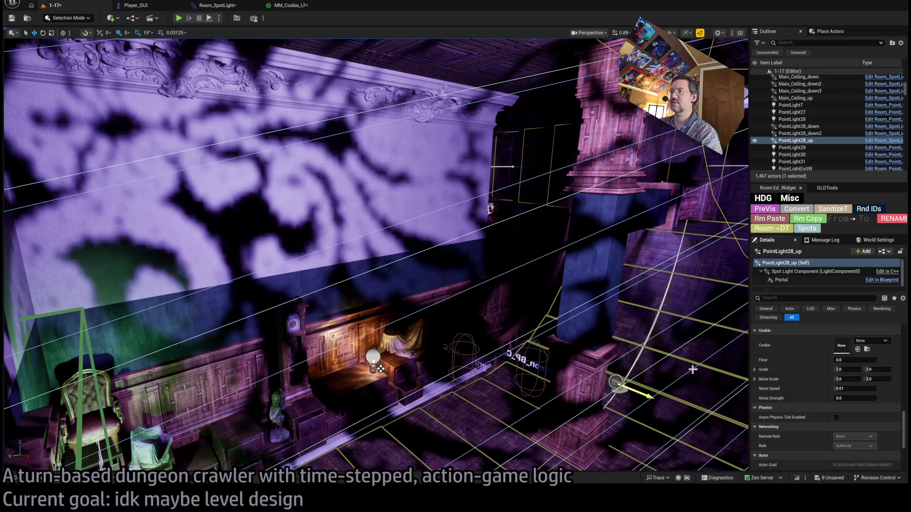
Try moving PointLight28_up further down the candle sconce wall, then undo the move
left_click_drag(693, 370, 591, 336)
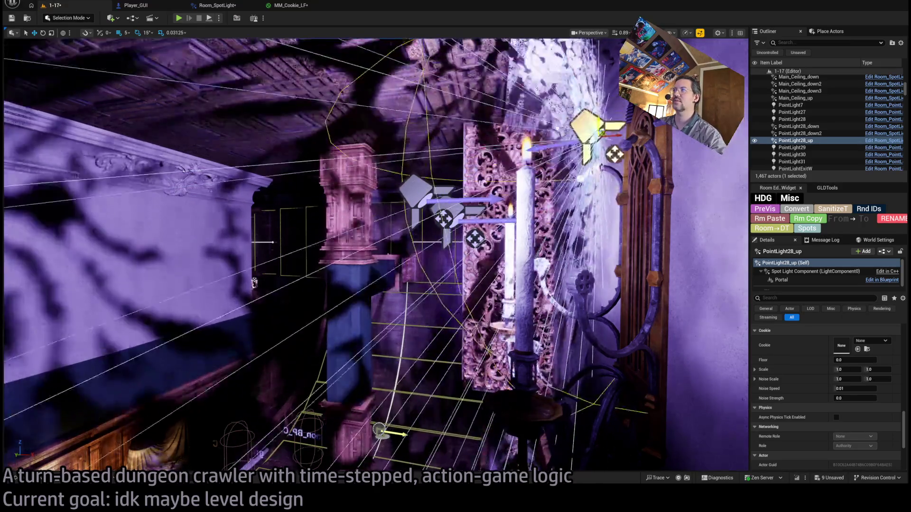
left_click_drag(540, 134, 540, 196)
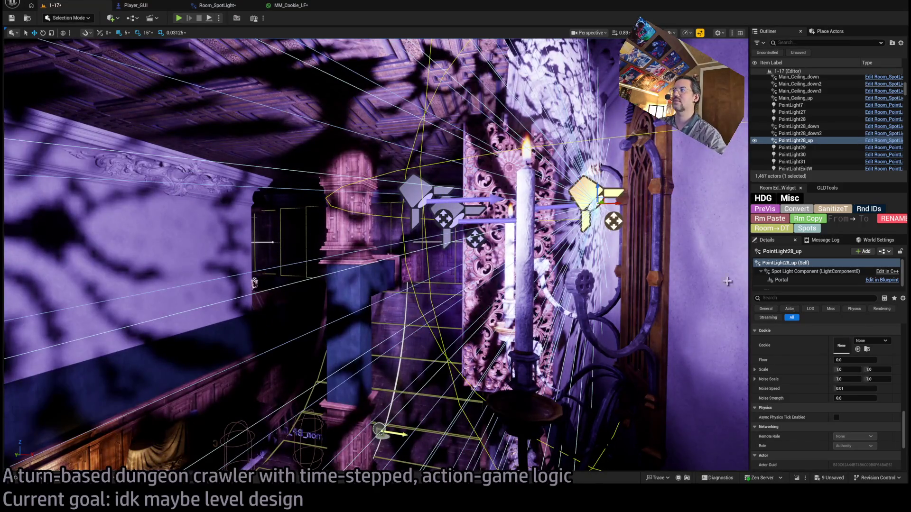
key("ctrl+z")
Collapse the Cookie, Actor, Physics and Networking categories in PointLight28_up's Details
scroll(816, 389, "up", 3)
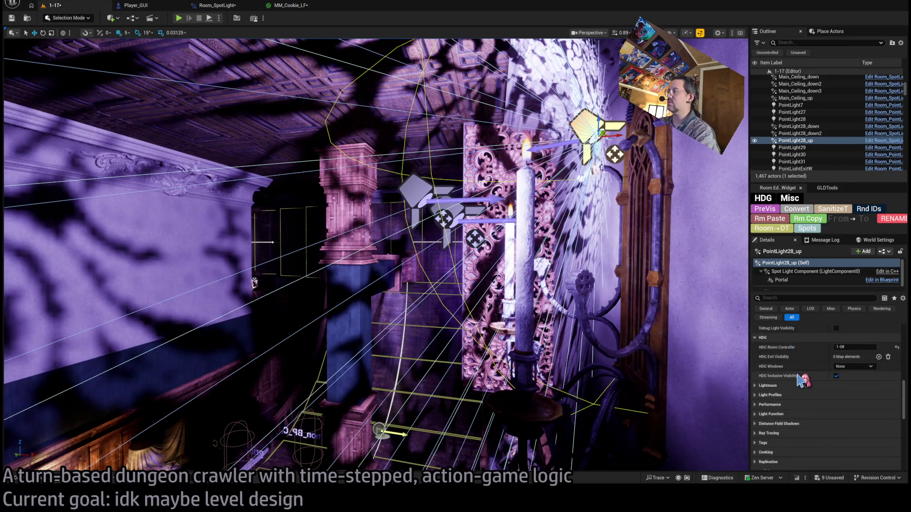
left_click(791, 422)
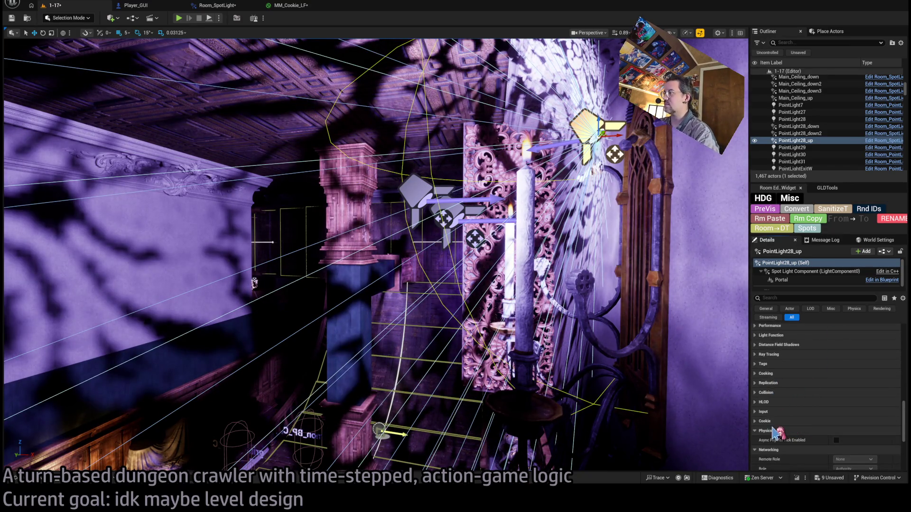
scroll(787, 361, "up", 2)
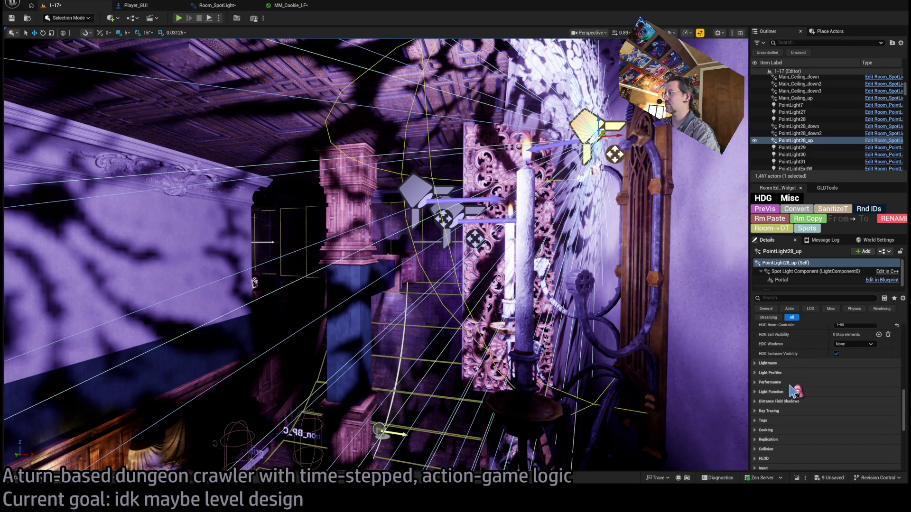
scroll(791, 390, "up", 3)
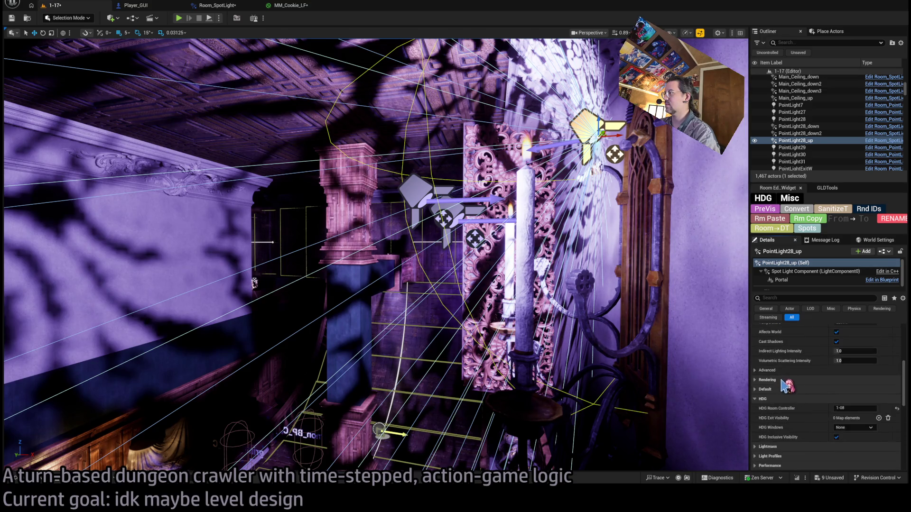
scroll(788, 386, "up", 5)
scroll(785, 375, "down", 5)
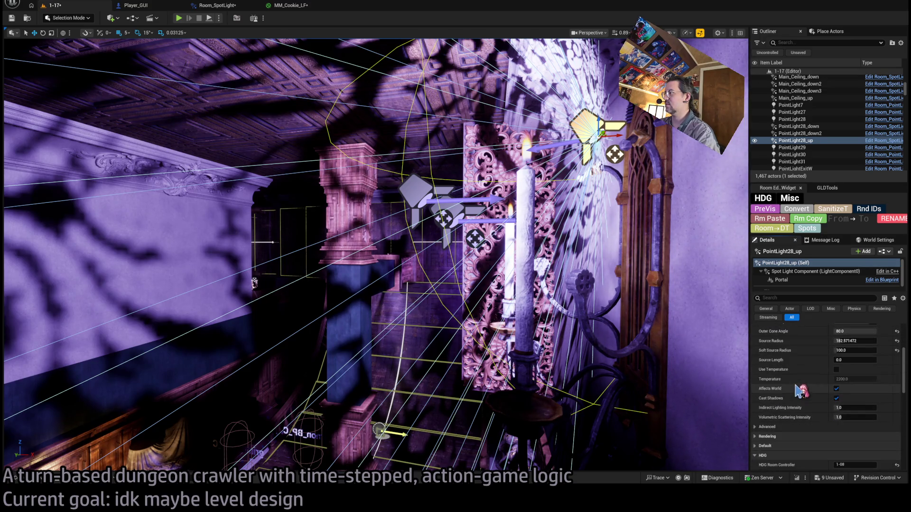
scroll(805, 402, "down", 3)
scroll(802, 397, "down", 3)
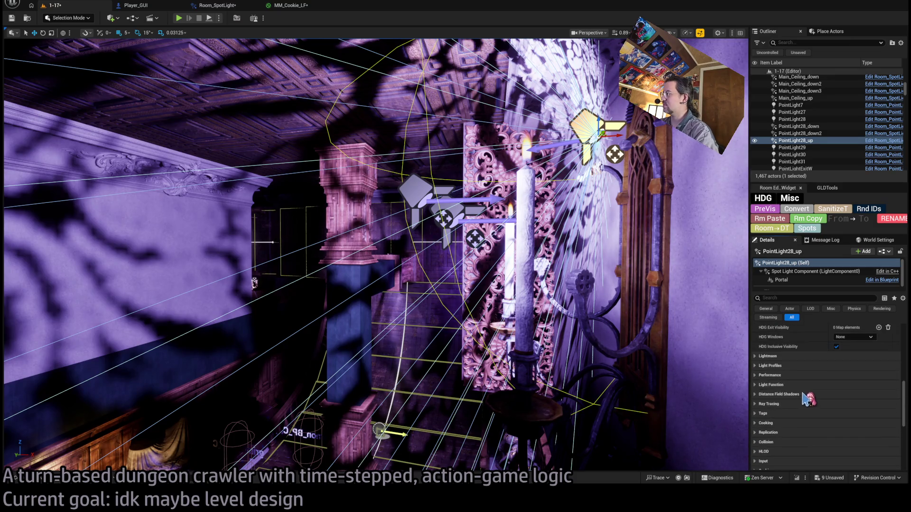
scroll(806, 409, "down", 2)
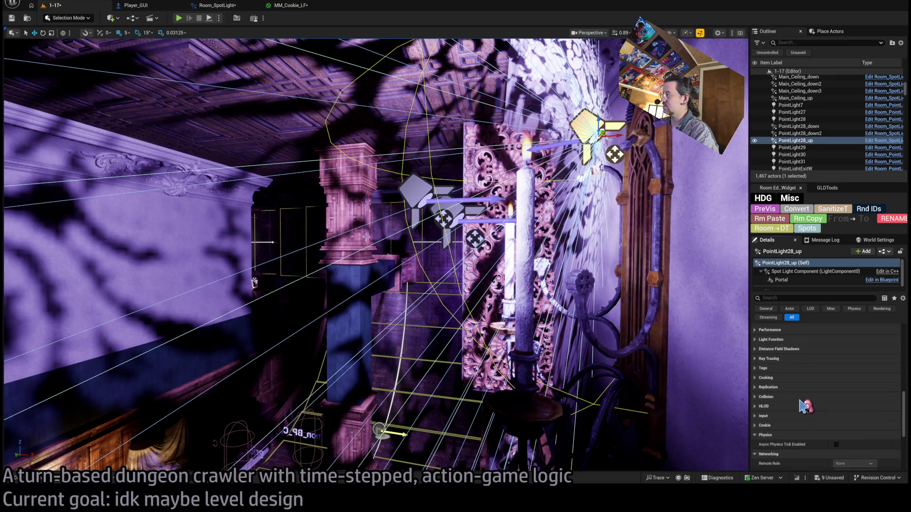
scroll(806, 407, "down", 6)
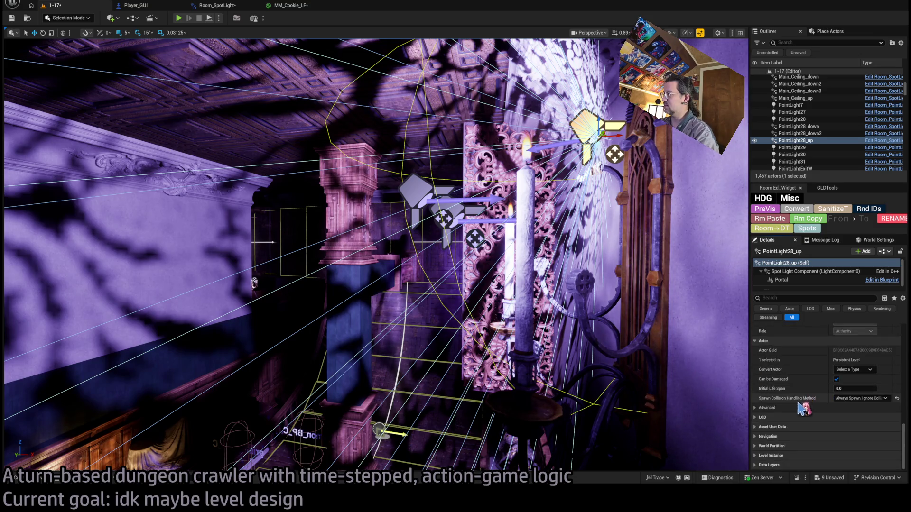
scroll(783, 417, "up", 4)
left_click(776, 432)
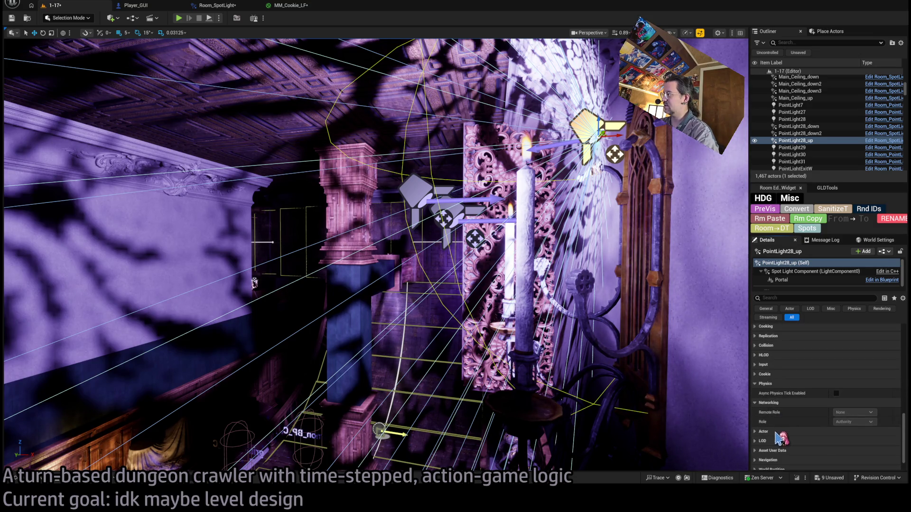
left_click(788, 385)
left_click(774, 394)
scroll(792, 438, "up", 2)
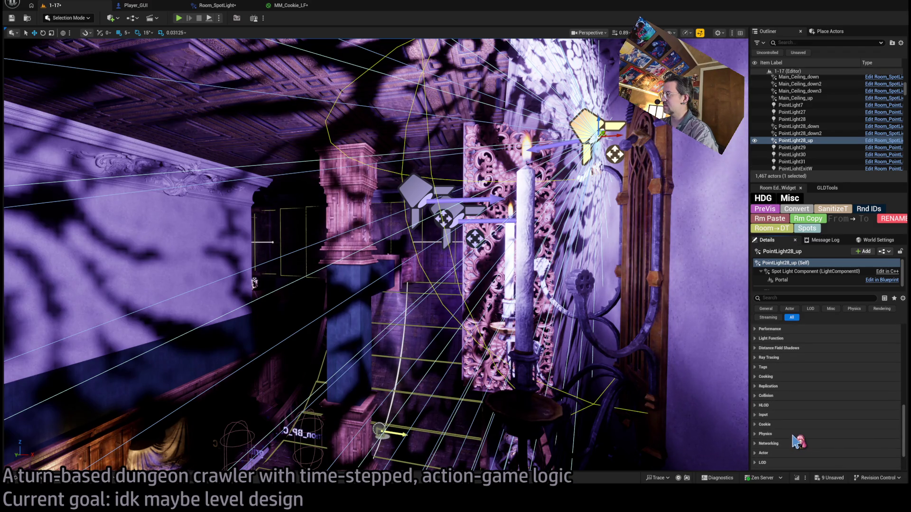
Reset the Light Function Material to None, then undo to restore the foggy spot material
left_click(771, 338)
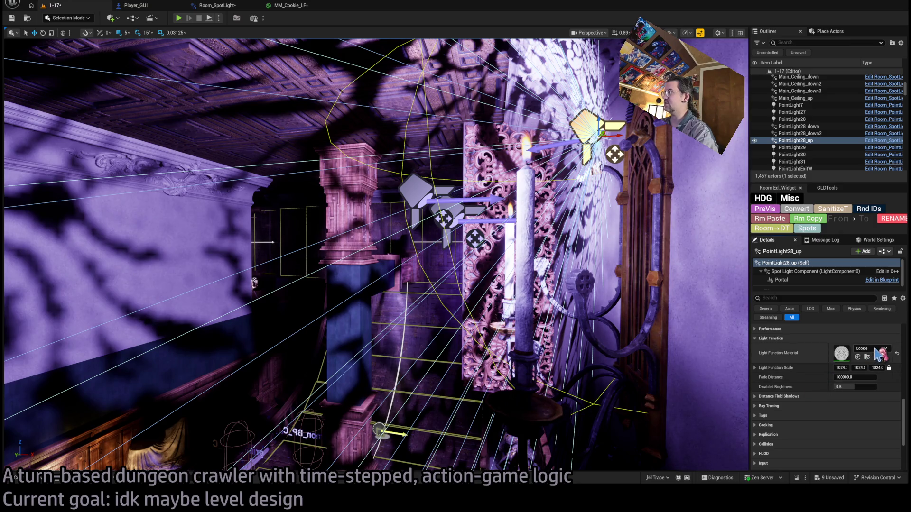
left_click(836, 226)
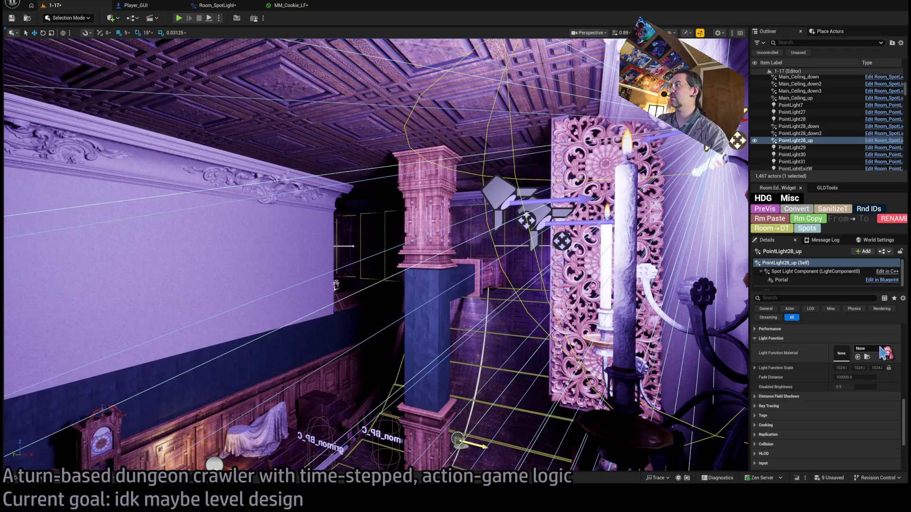
key("ctrl+z")
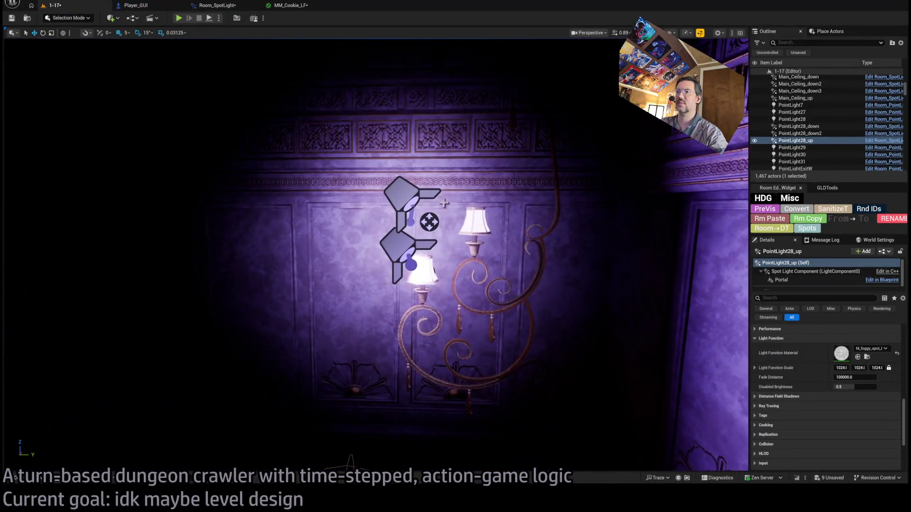
Check the RampLight spotlights, then focus the viewport on Room_Attic_up and its foggy light function
left_click(418, 195)
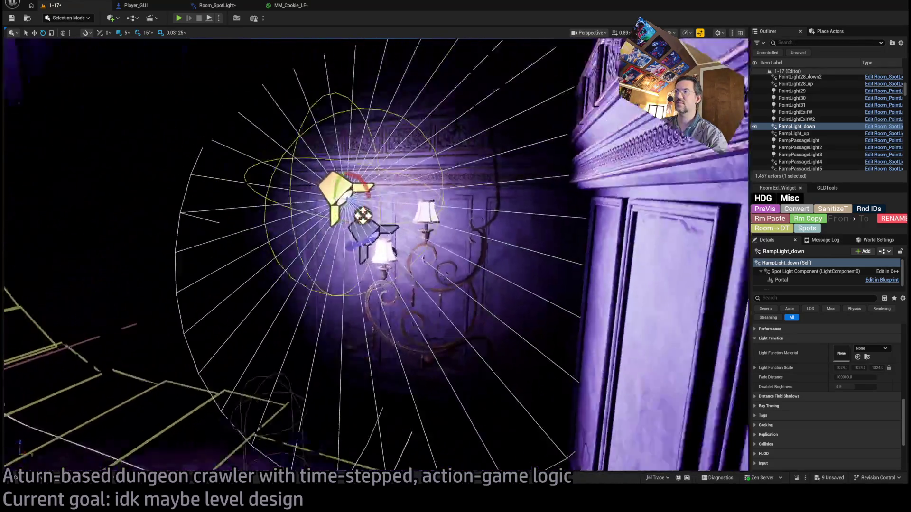
left_click(513, 292)
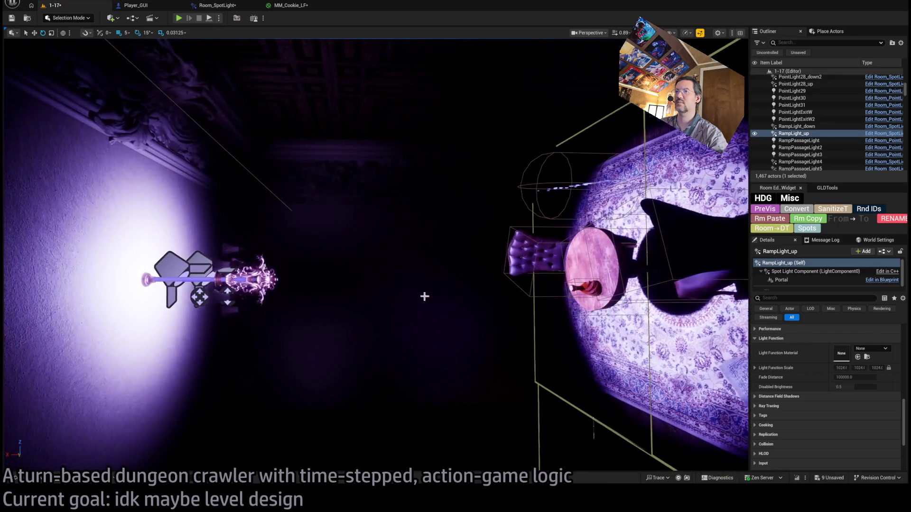
left_click(209, 280)
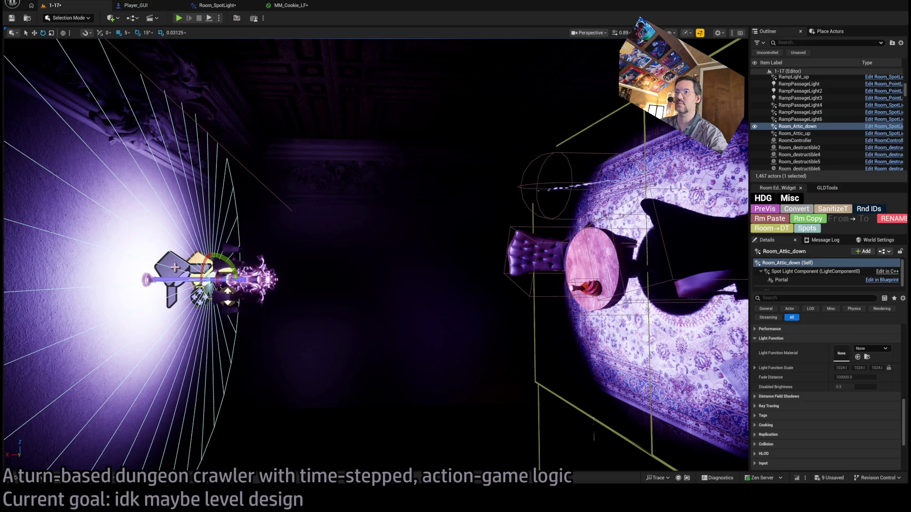
double_click(794, 133)
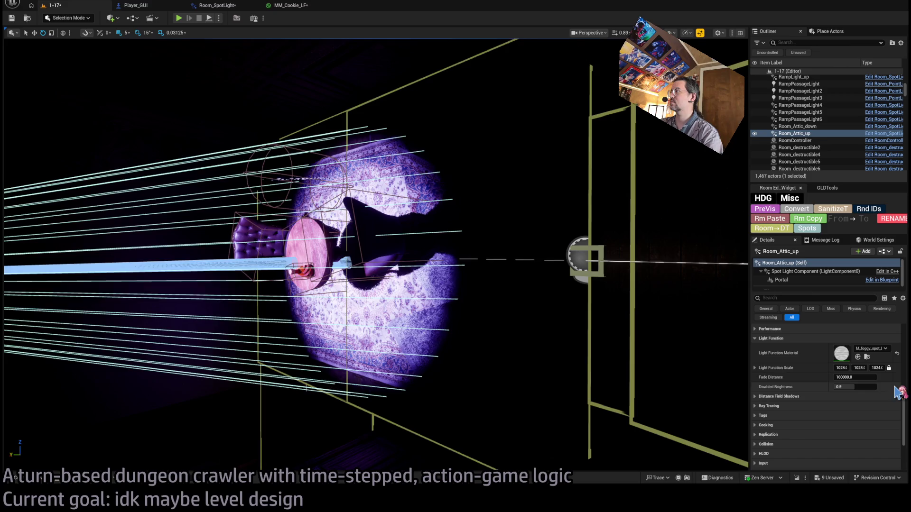
left_click_drag(489, 284, 417, 275)
Select RampPassageLight6, collapse Light Function and expand its Cookie settings
left_click(532, 259)
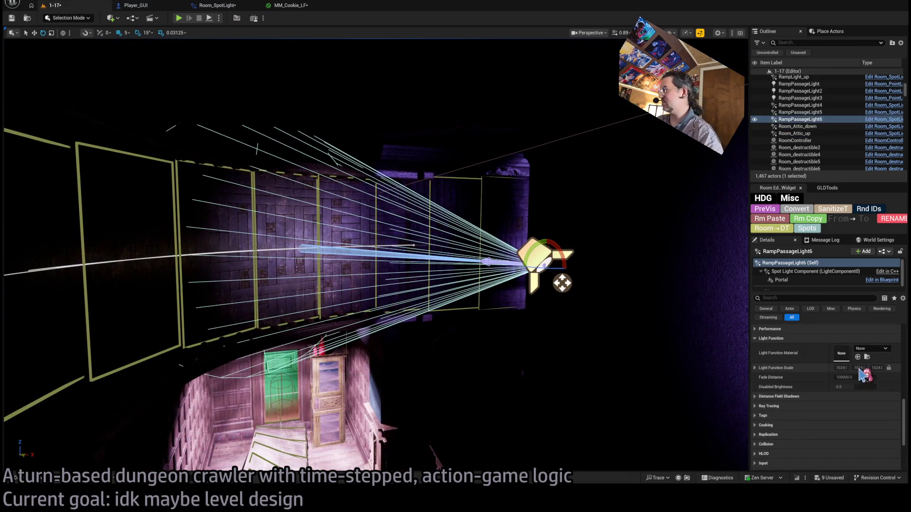
scroll(782, 370, "up", 2)
left_click(783, 361)
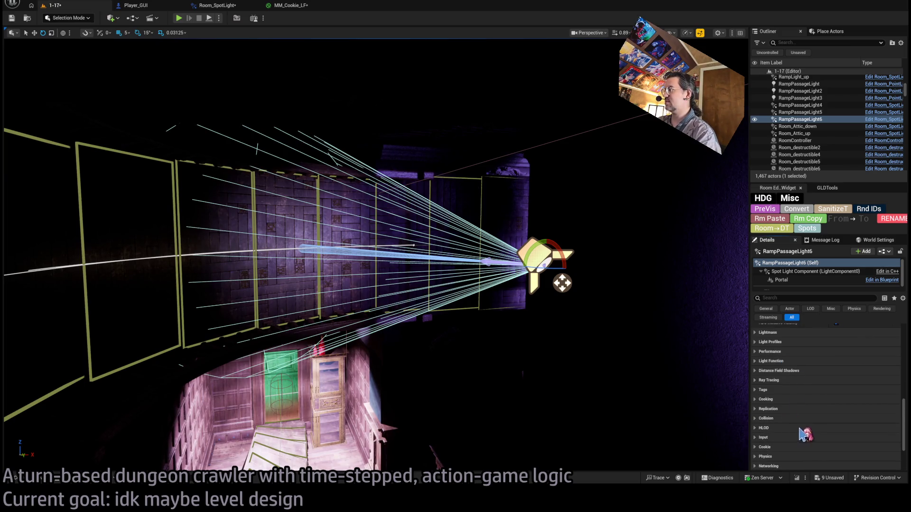
scroll(811, 398, "down", 4)
left_click(781, 392)
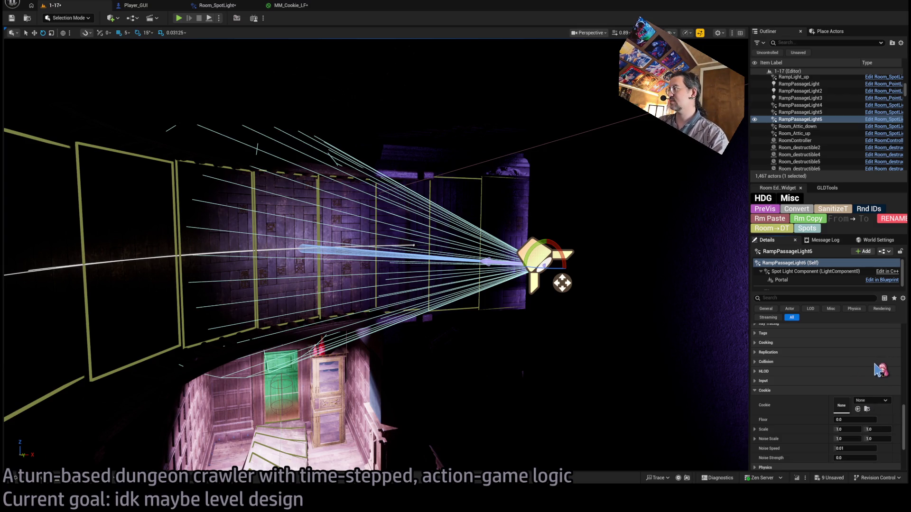
Scroll through RampPassageLight6's Cookie settings, checking the mottled pattern on the purple wall
scroll(664, 282, "up", 6)
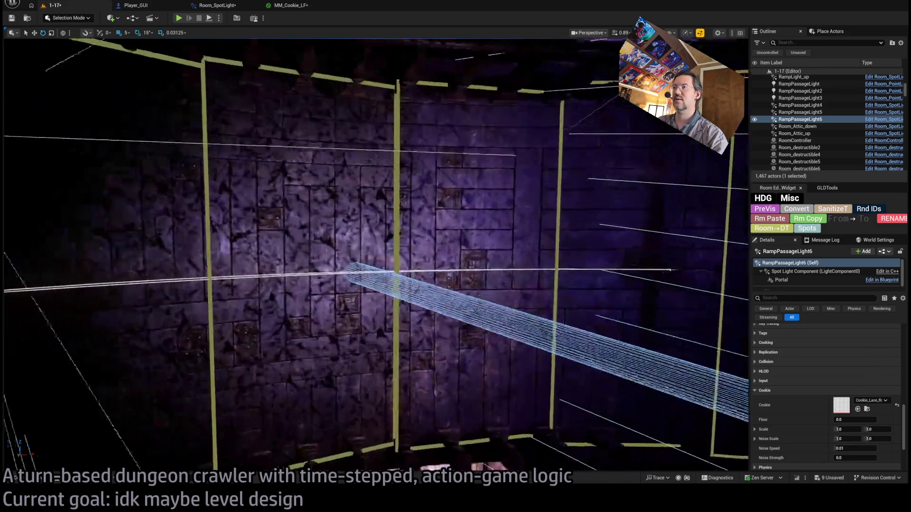
scroll(376, 255, "up", 10)
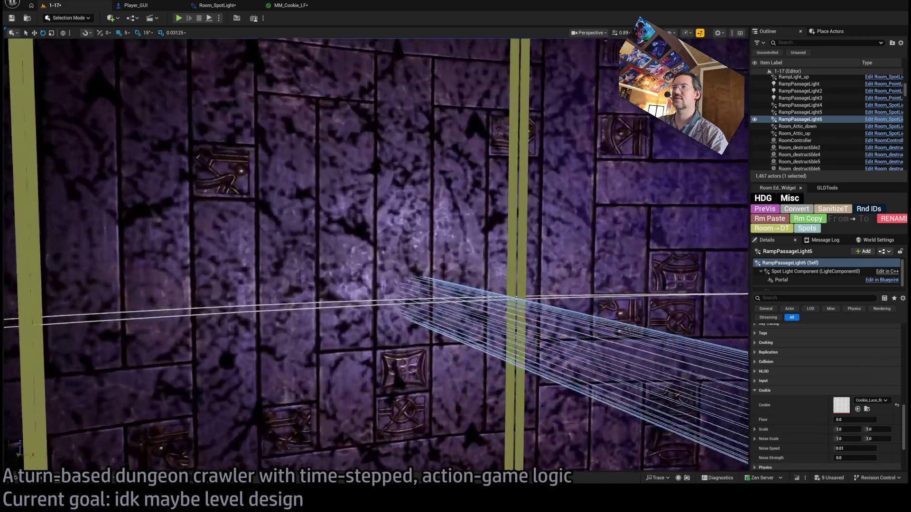
scroll(376, 255, "down", 8)
scroll(376, 254, "up", 4)
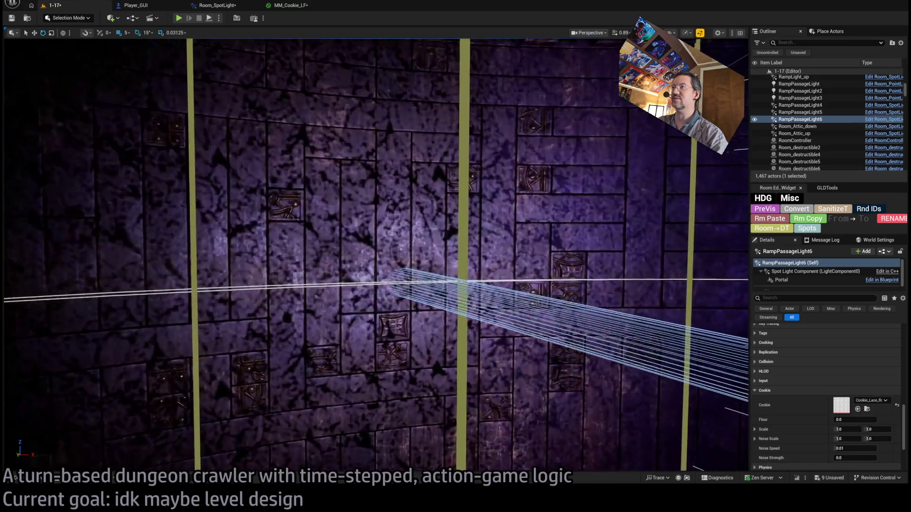
scroll(376, 254, "down", 4)
scroll(702, 353, "up", 3)
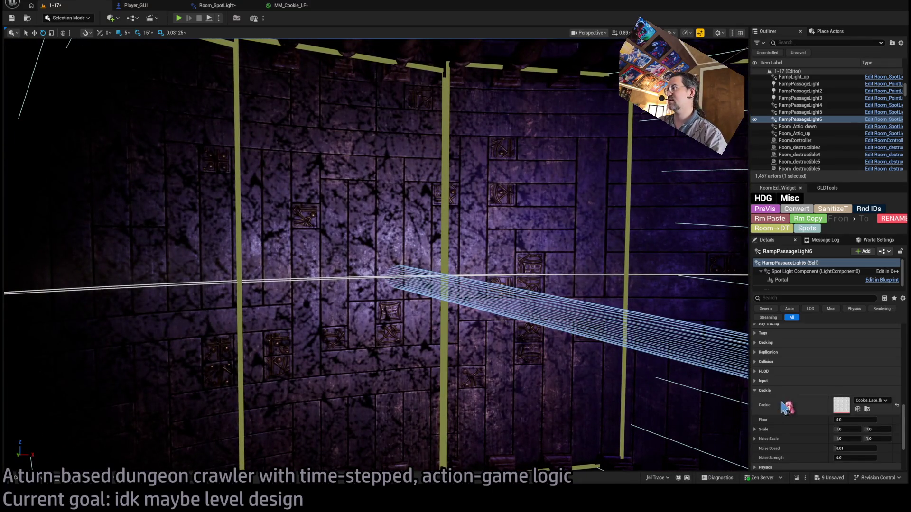
scroll(702, 242, "down", 3)
scroll(376, 256, "down", 3)
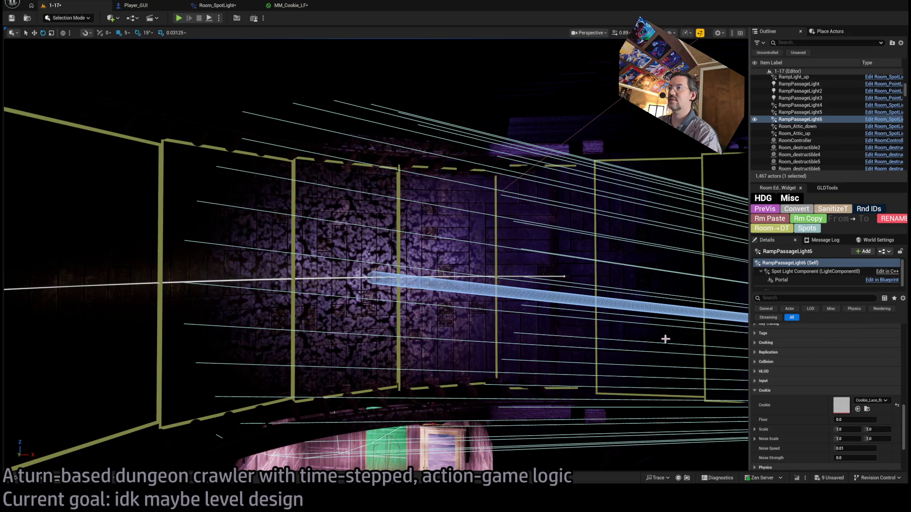
scroll(664, 337, "up", 5)
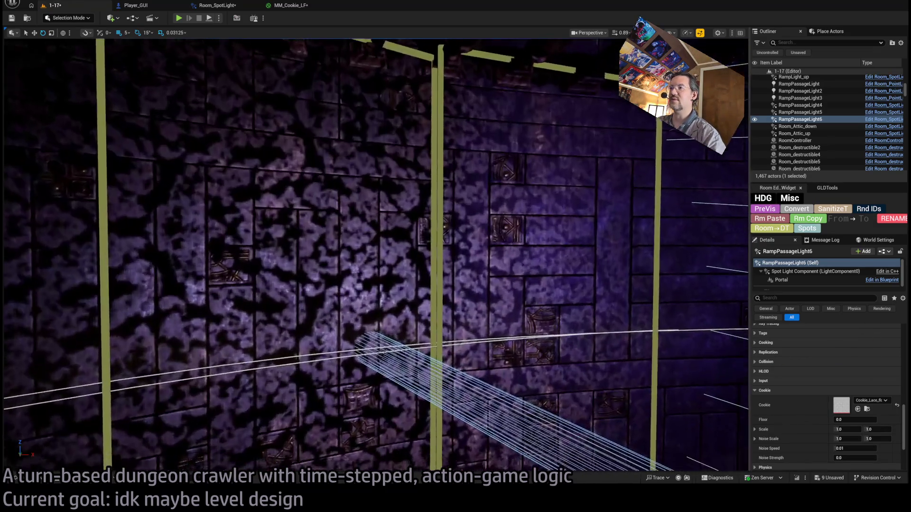
scroll(376, 256, "down", 4)
scroll(376, 256, "up", 5)
scroll(376, 256, "down", 5)
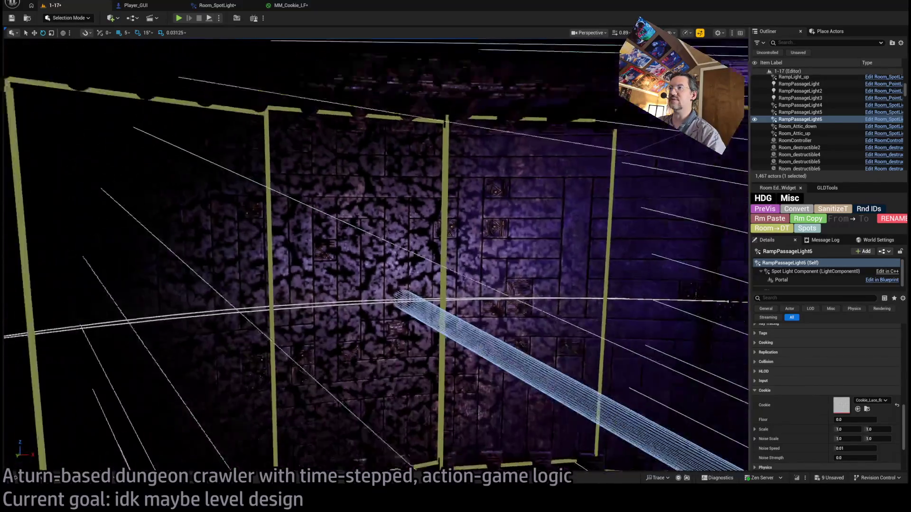
scroll(828, 424, "down", 3)
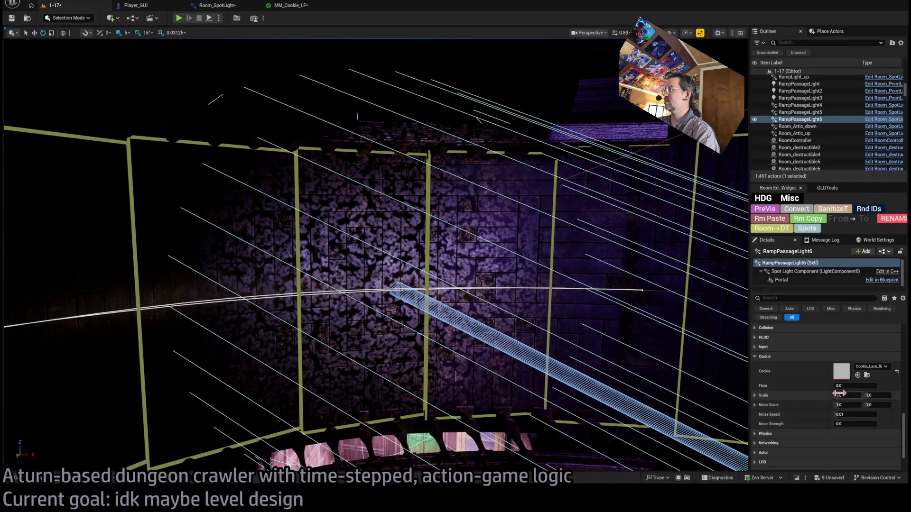
Set the cookie Floor to 0.345602, Scale to 0.5, and Noise Strength to 0.001333
left_click_drag(838, 386, 861, 386)
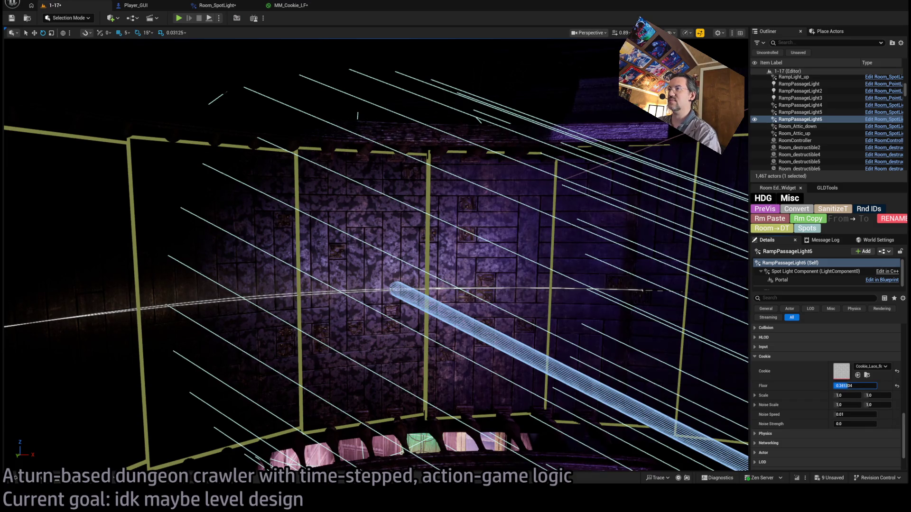
key("Return")
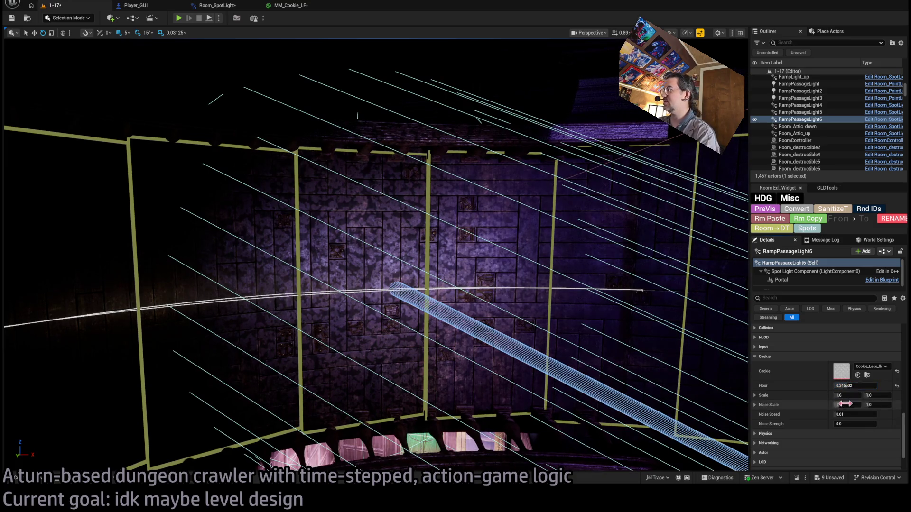
mouse_move(843, 397)
left_mouse_down()
mouse_move(816, 396)
mouse_move(843, 396)
left_mouse_up()
type("0.5")
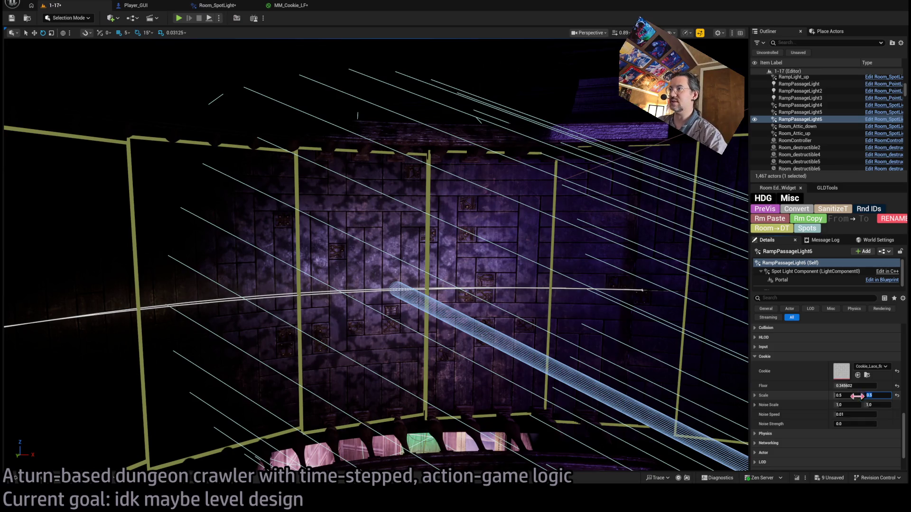
left_click_drag(852, 414, 844, 427)
left_click(853, 424)
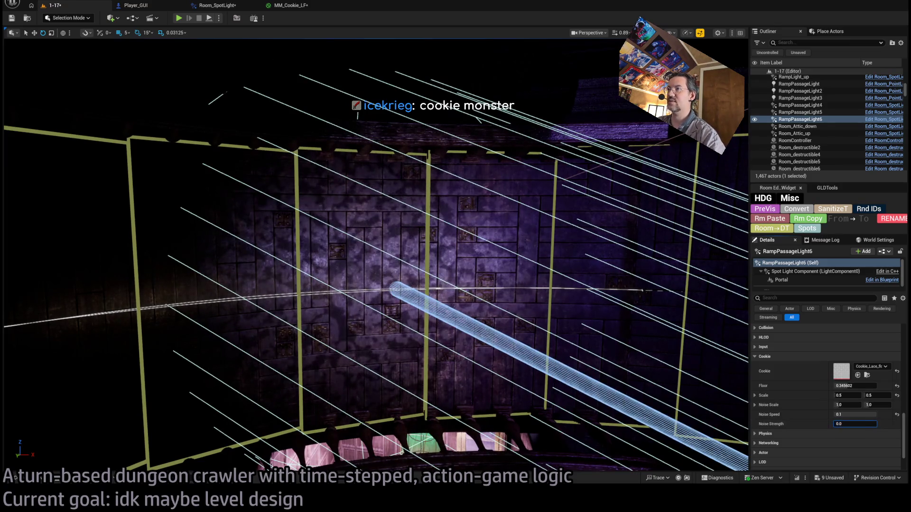
type("01333")
key("Return")
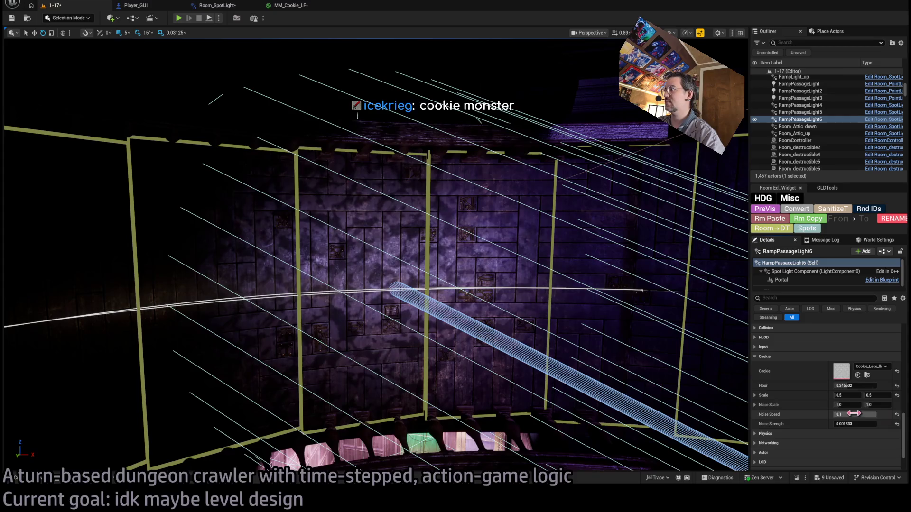
Set both Noise Scale values to 0.1 and slow Noise Speed to about 0.026
left_click_drag(853, 413, 855, 414)
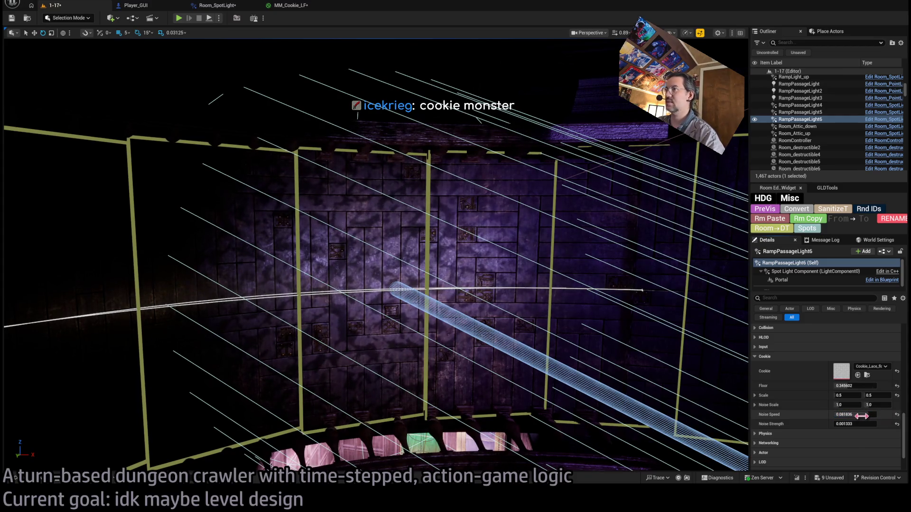
left_click_drag(848, 405, 878, 405)
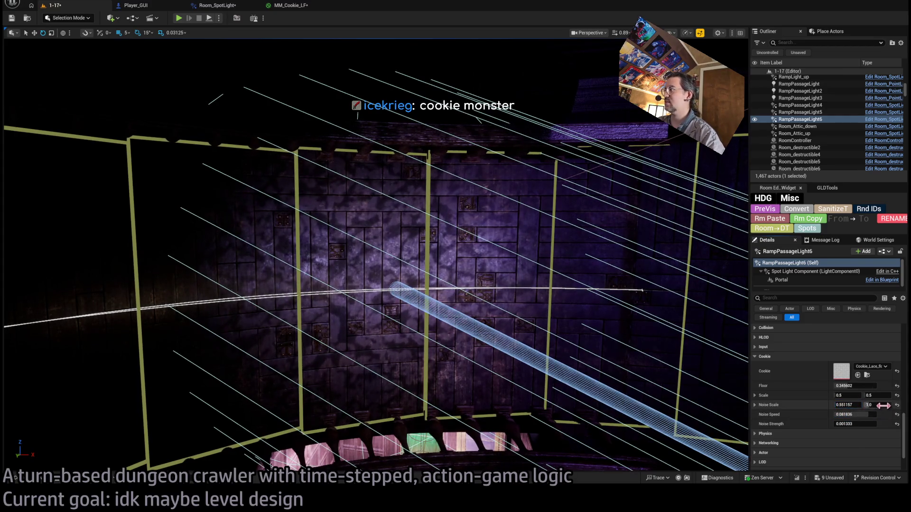
key("ctrl+z")
key("ctrl+z")
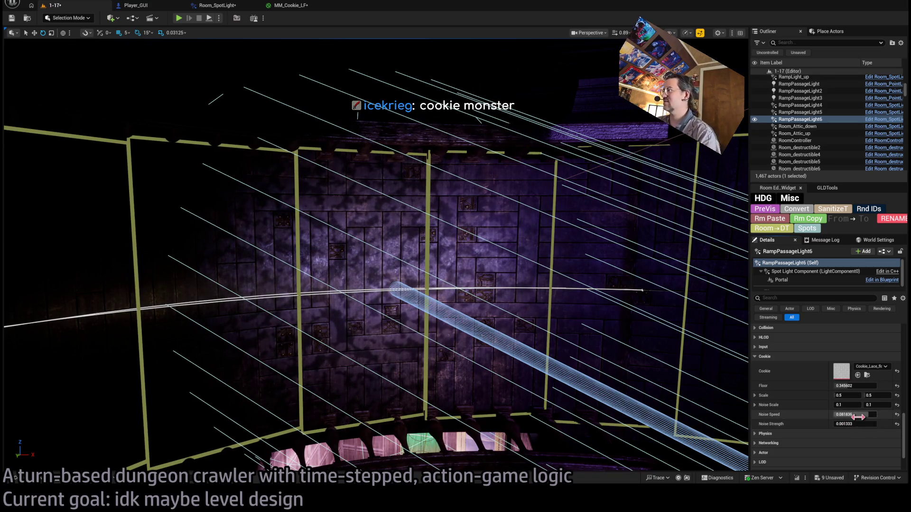
mouse_move(858, 417)
left_mouse_down()
mouse_move(849, 417)
mouse_move(871, 415)
left_mouse_up()
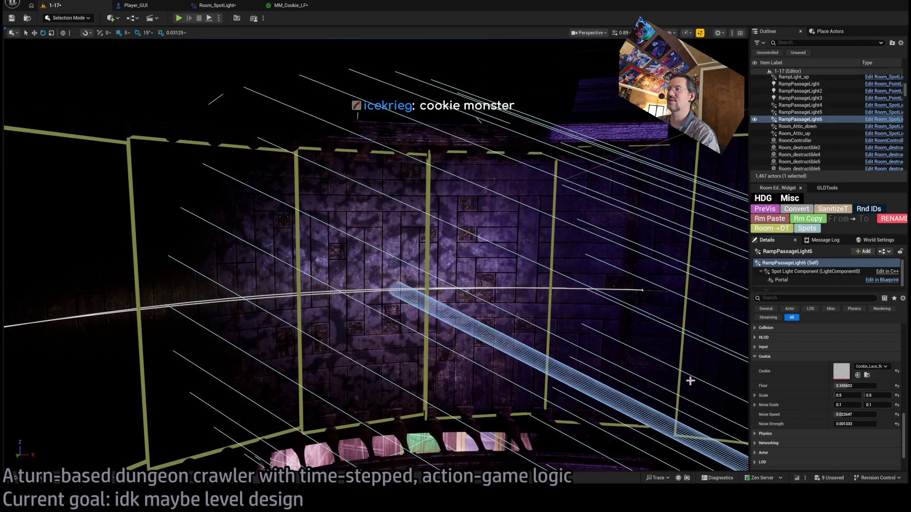
scroll(571, 319, "up", 5)
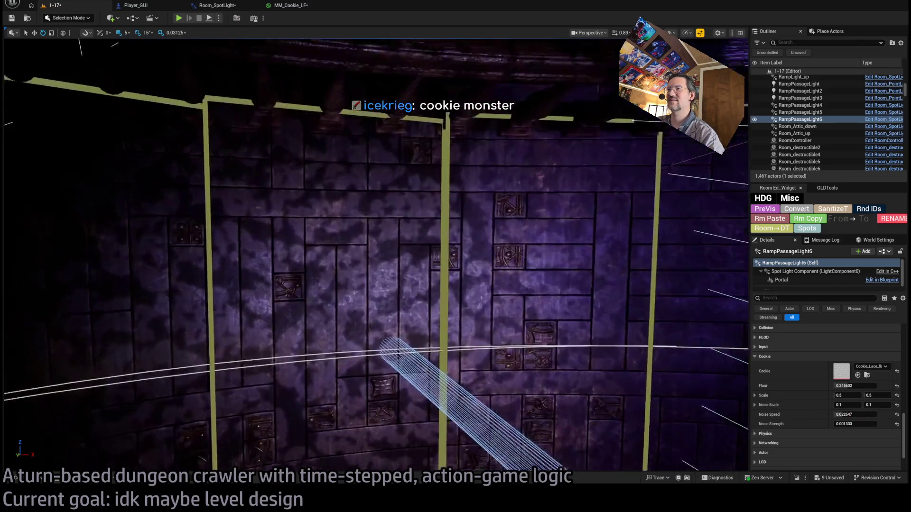
scroll(572, 318, "down", 1)
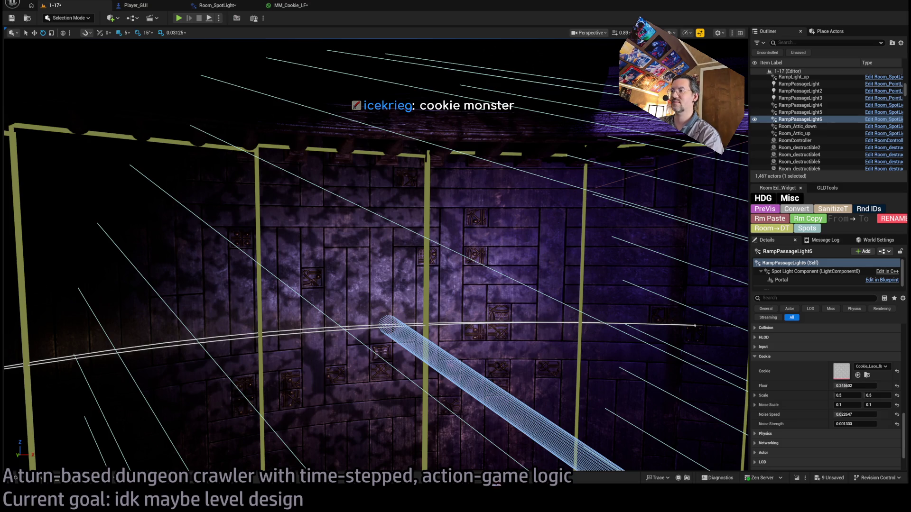
key("alt+Tab")
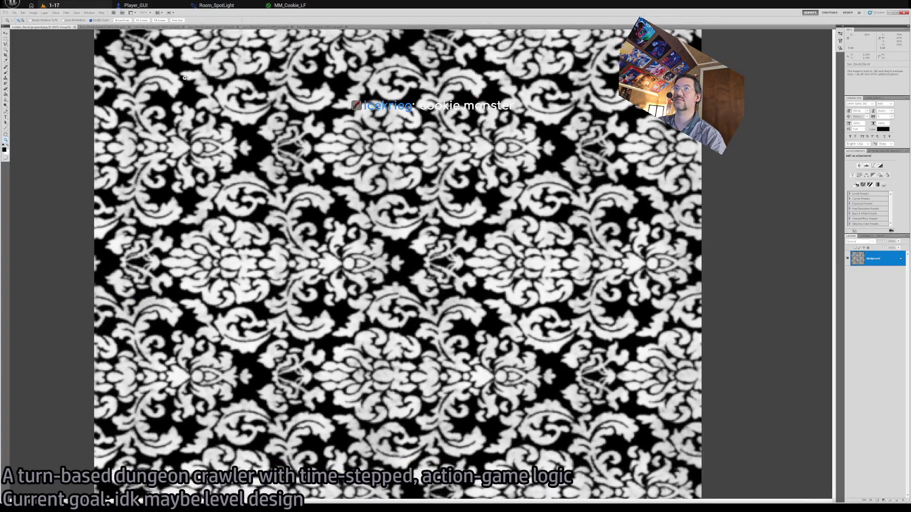
key("ctrl+plus")
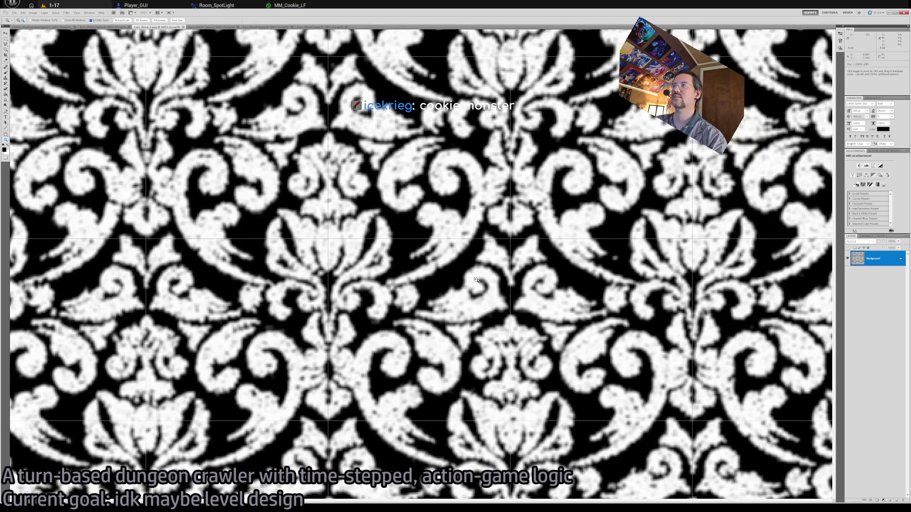
scroll(475, 280, "down", 5)
scroll(427, 267, "up", 4)
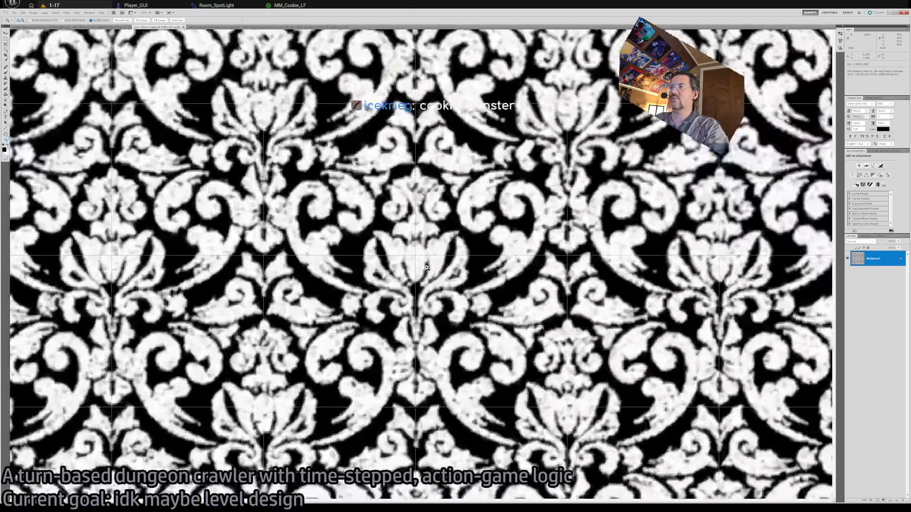
scroll(427, 267, "up", 5)
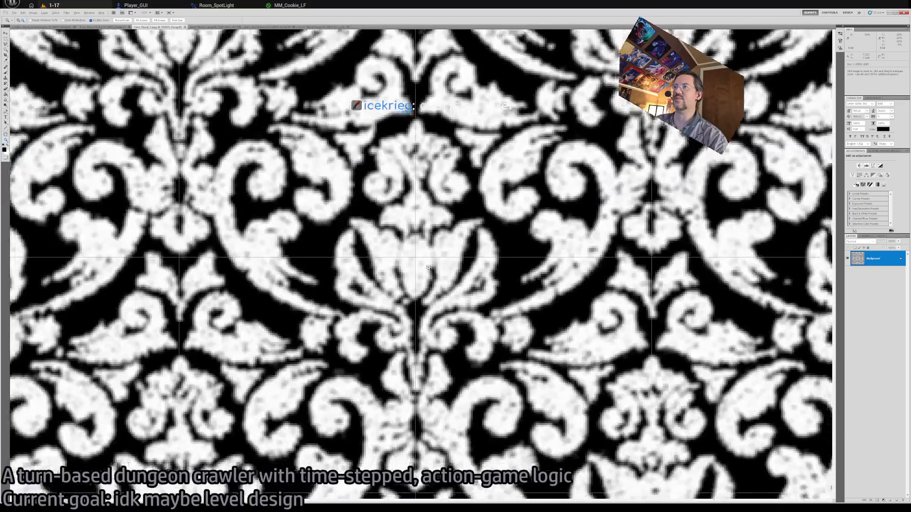
scroll(428, 268, "down", 4)
key("alt+Tab")
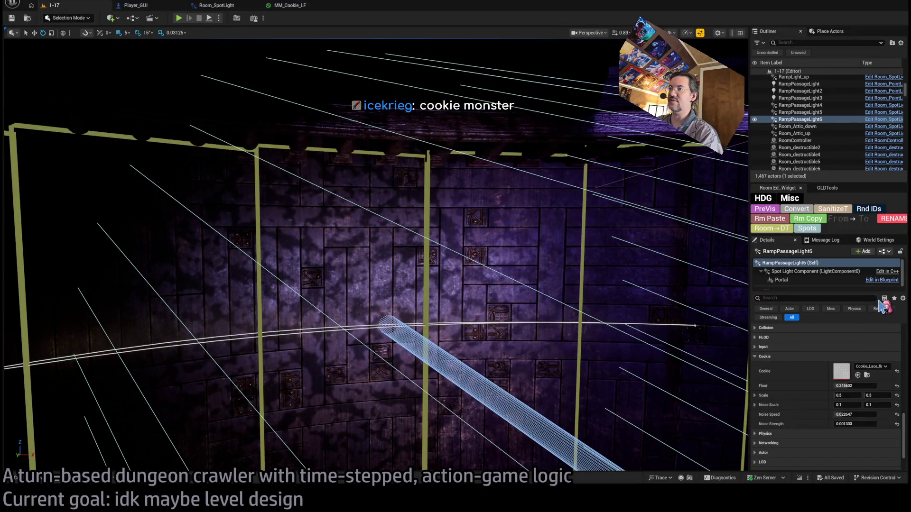
Frame the cookie-lit purple wall in the viewport, then start Play In Editor with Alt+P
key("w")
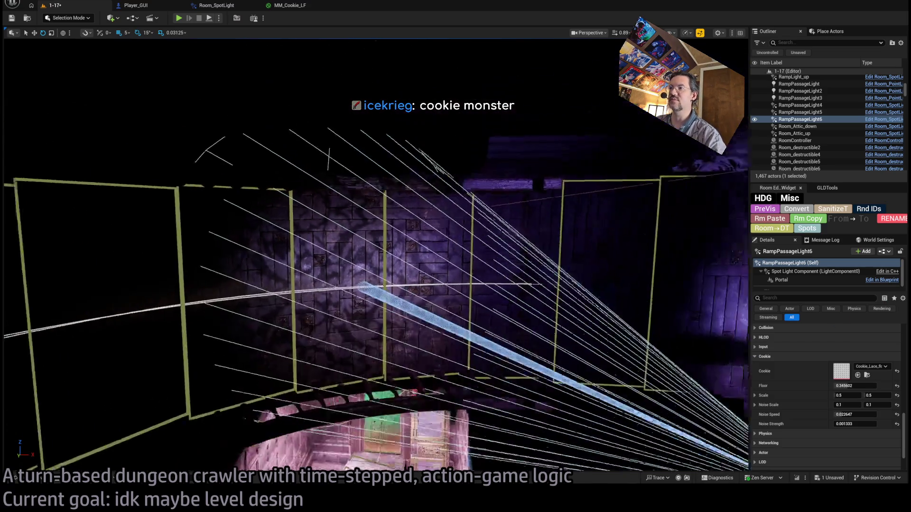
key("s")
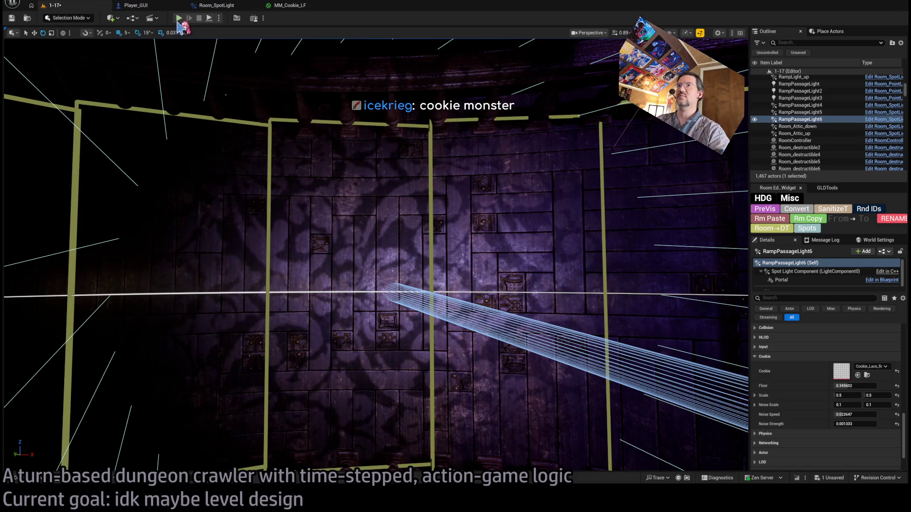
key("alt+p")
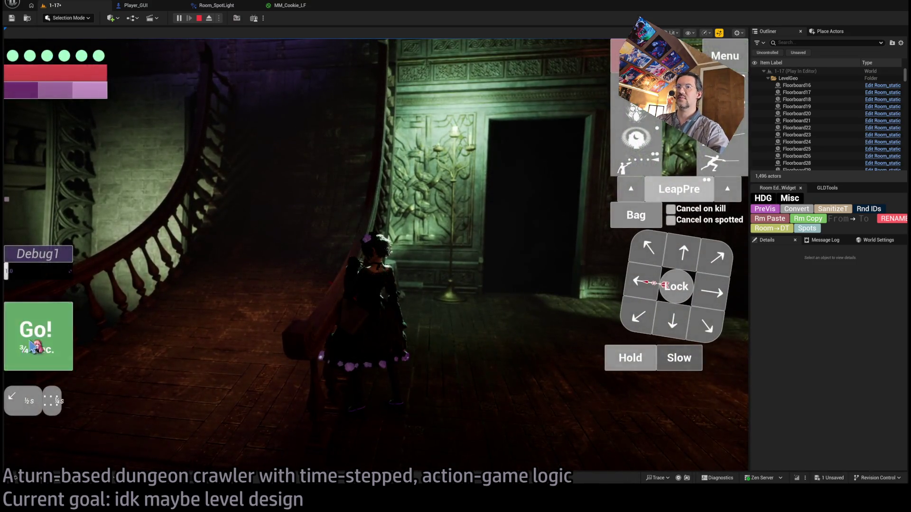
Walk the character down the stairs onto the cookie-patterned floor, locking onto the nearby enemy
left_click(32, 347)
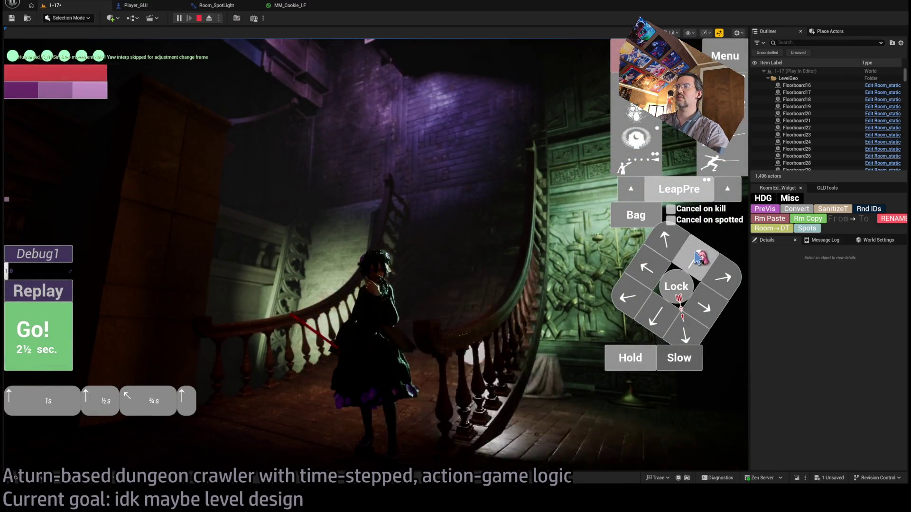
left_click(697, 258)
left_click(38, 337)
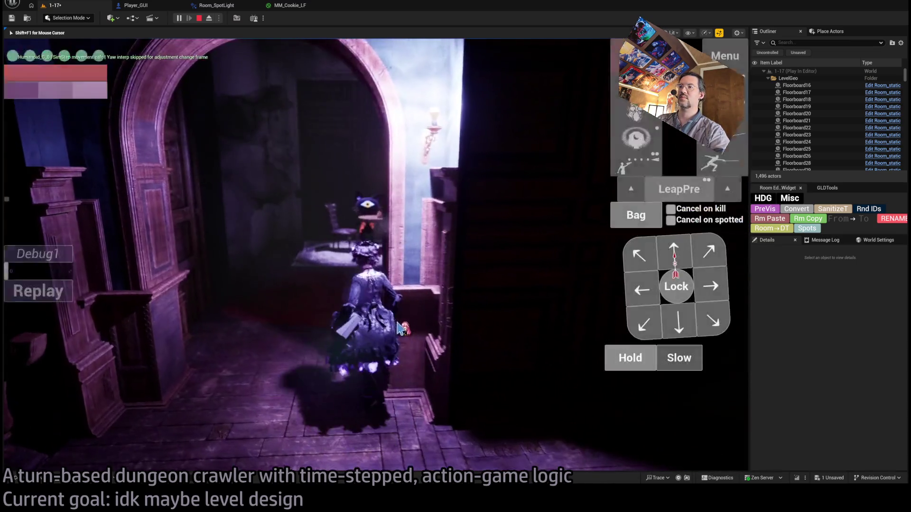
left_click(678, 295)
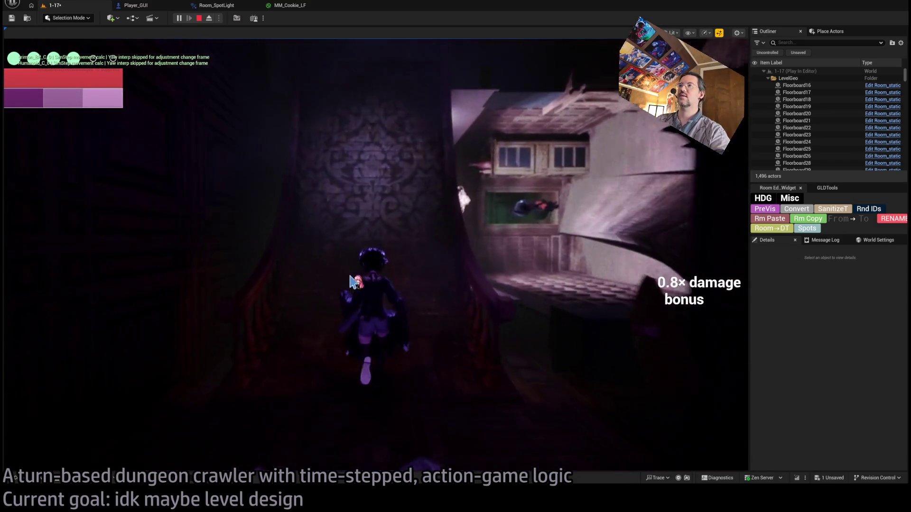
left_click(682, 251)
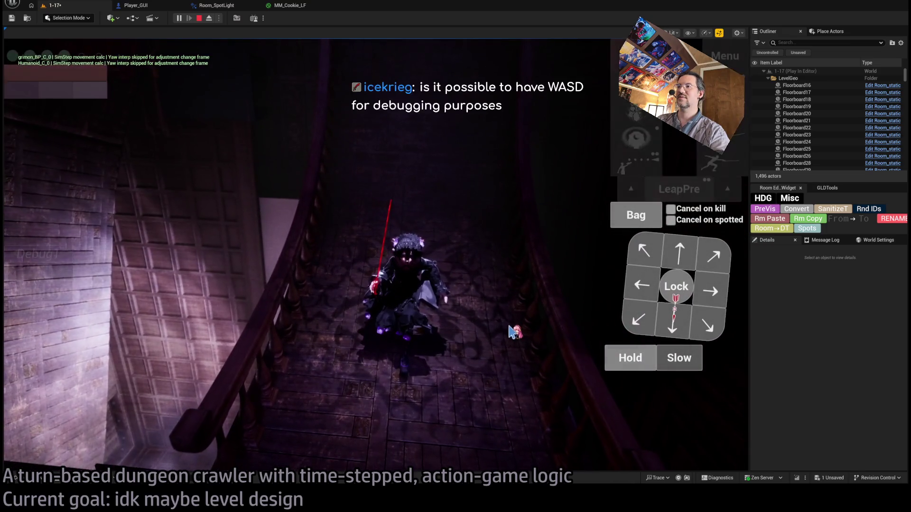
left_click(512, 332)
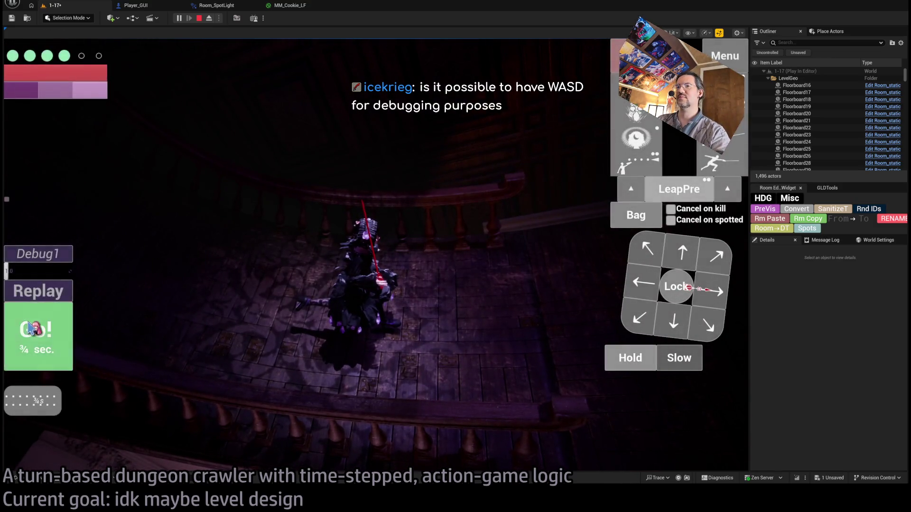
left_click(631, 363)
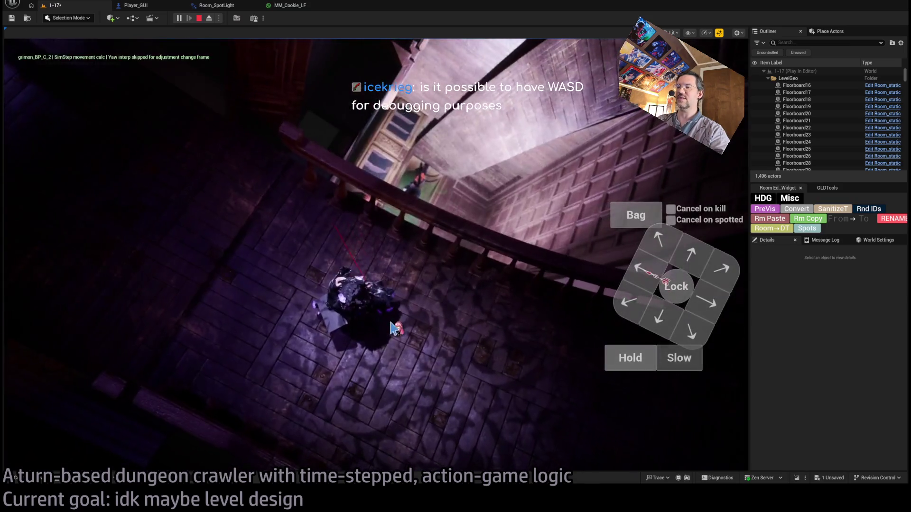
left_click(394, 328)
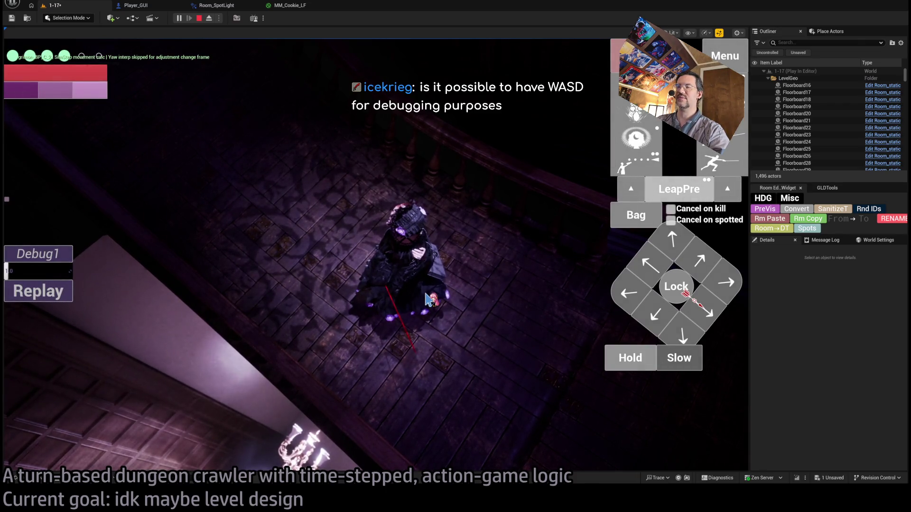
left_click(464, 291)
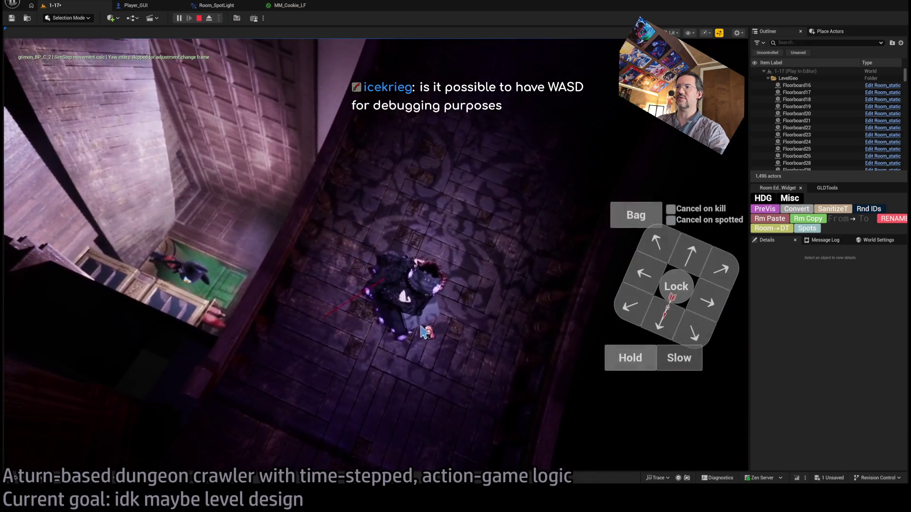
left_click(424, 332)
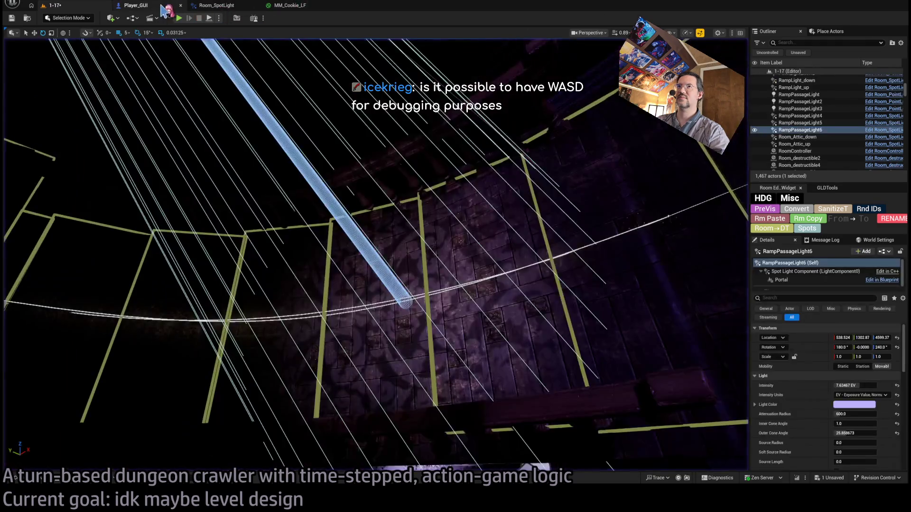
left_click(166, 9)
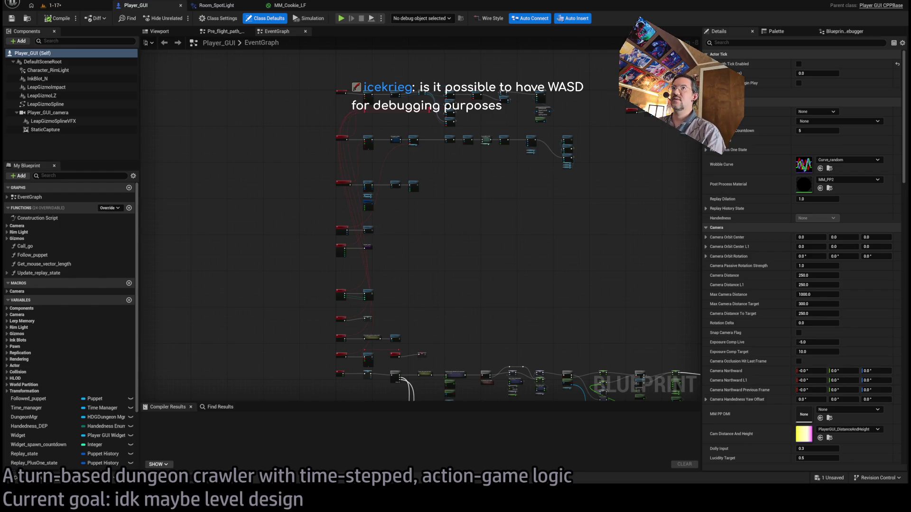
left_click(52, 5)
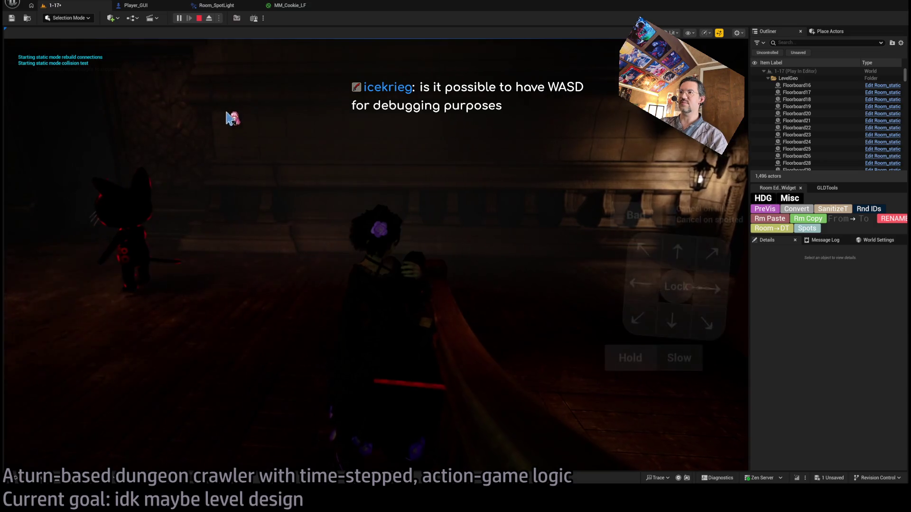
key("Escape")
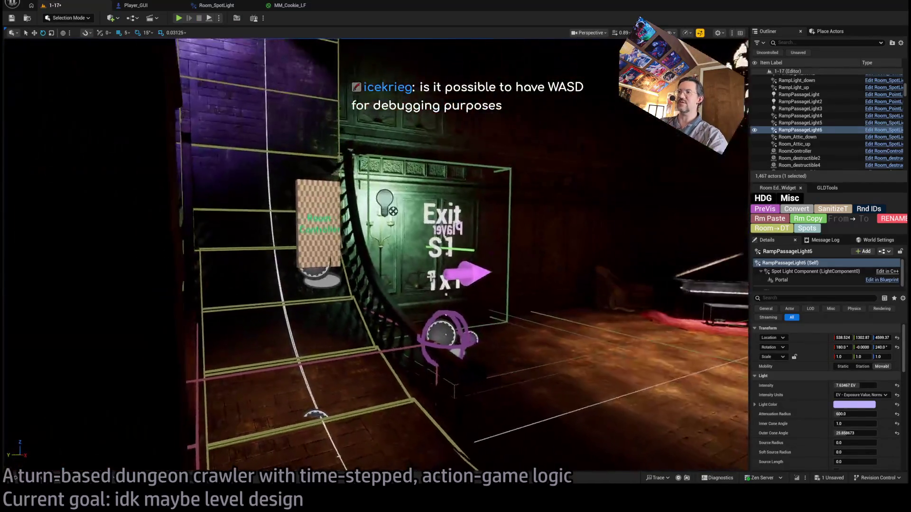
Raise the player spawn marker along Z up to the upper floor
left_click(431, 311)
key("w")
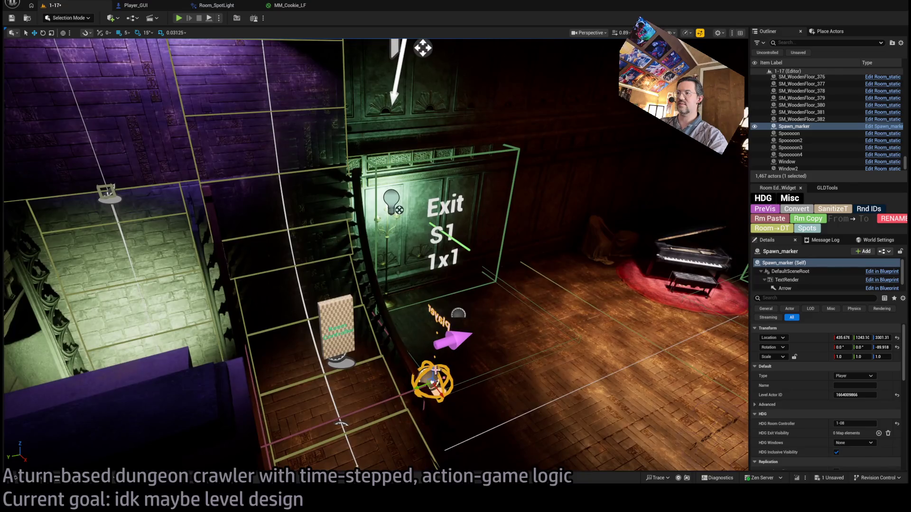
mouse_move(433, 351)
left_mouse_down()
mouse_move(422, 51)
mouse_move(471, 195)
left_mouse_up()
left_click_drag(381, 392, 383, 99)
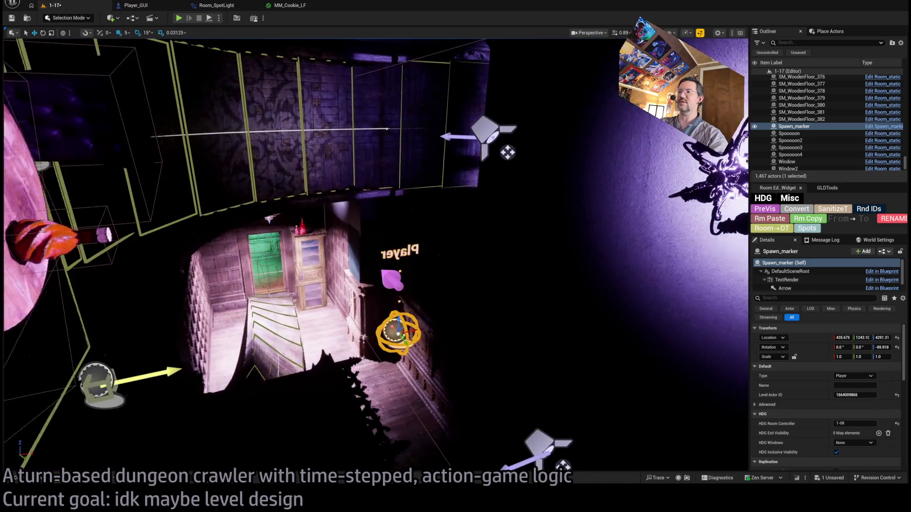
mouse_move(399, 332)
left_mouse_down()
mouse_move(383, 344)
mouse_move(299, 227)
mouse_move(337, 273)
mouse_move(327, 124)
mouse_move(262, 151)
left_mouse_up()
Playtest from the new spawn point, stop, and bring up the MM_Cookie_LF material
left_click(179, 20)
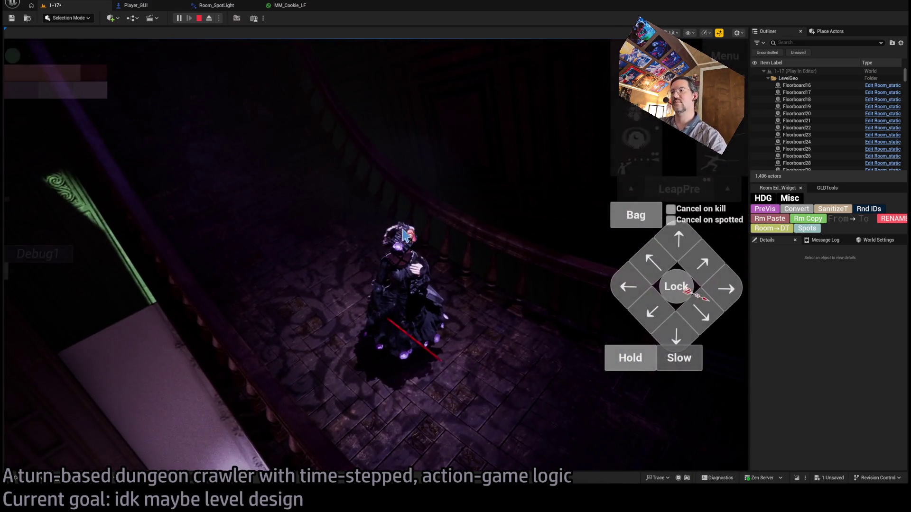
key("Escape")
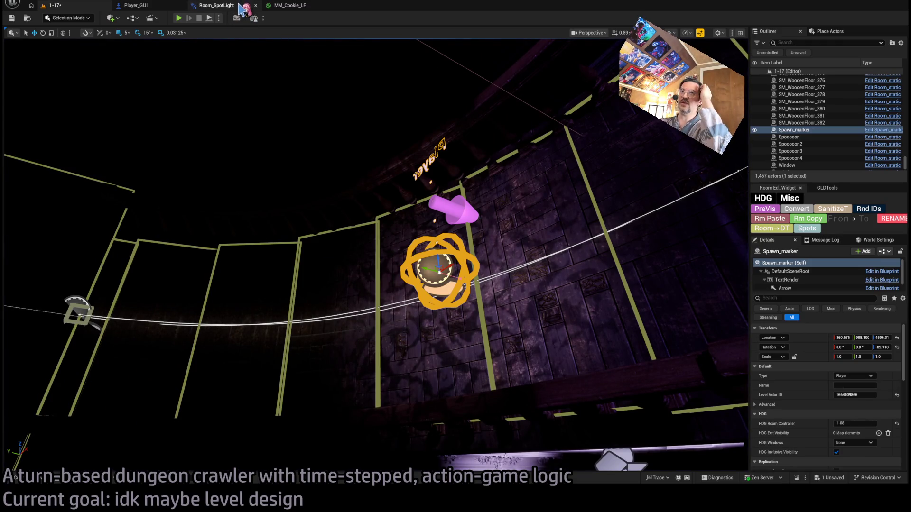
left_click(290, 5)
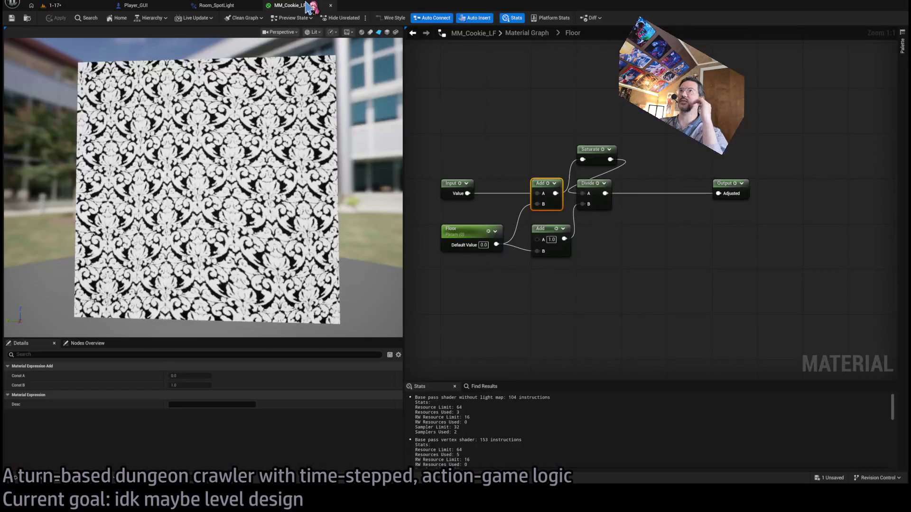
Shift the Divide node right and drop Saturate into line, then check the preview pattern
scroll(545, 61, "up", 1)
scroll(545, 61, "up", 1)
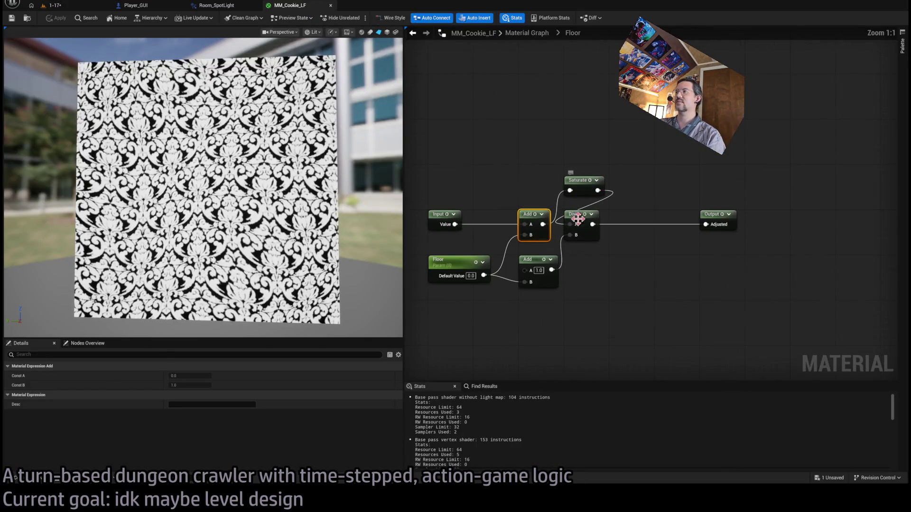
left_click(626, 228)
left_click_drag(633, 226, 695, 227)
left_click_drag(584, 193, 585, 227)
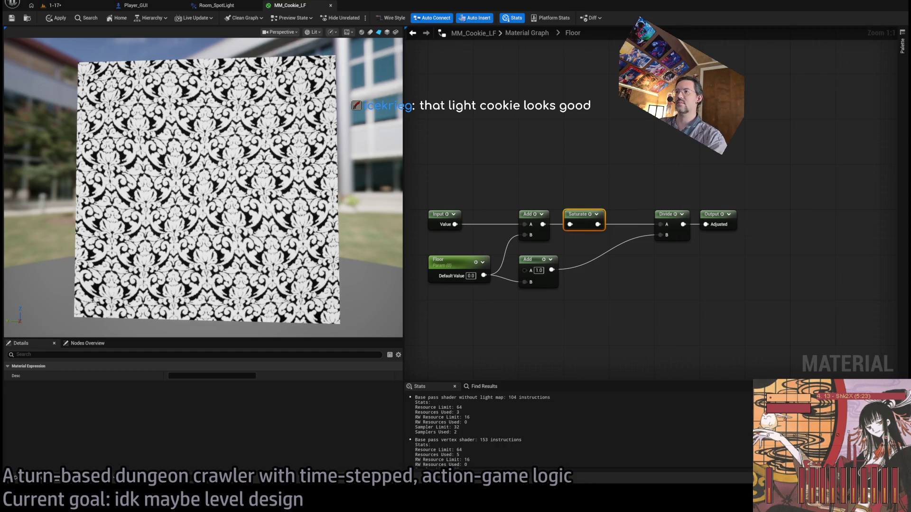
left_click_drag(237, 285, 303, 285)
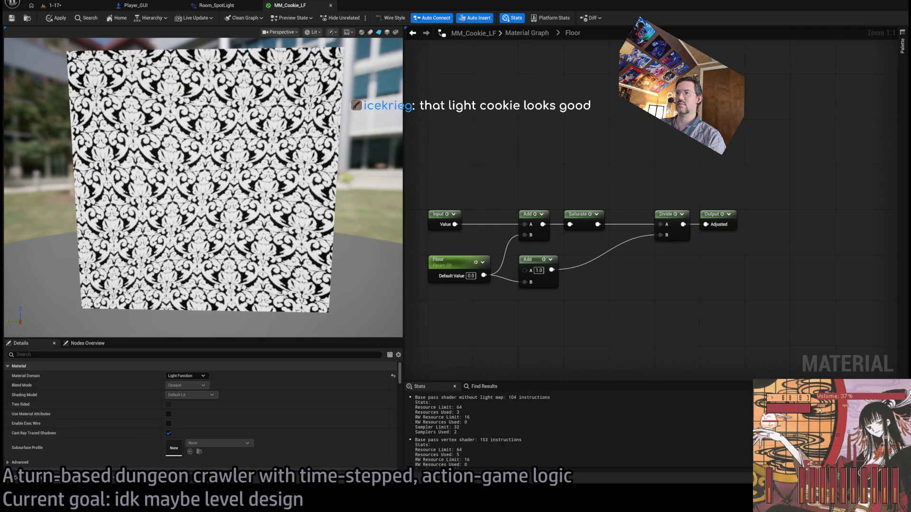
In the main material graph, move TexCoord left and place ScaleX and ScaleY below Make Vector2
left_click(526, 33)
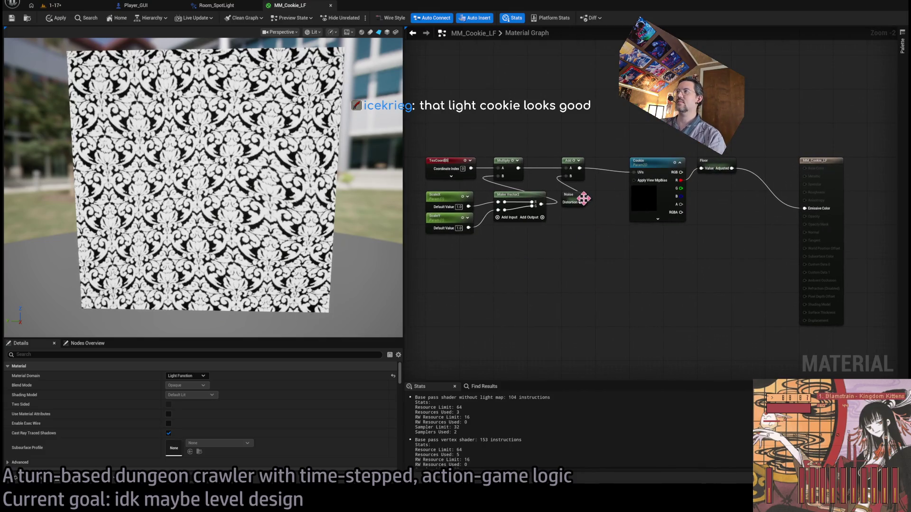
scroll(531, 206, "up", 2)
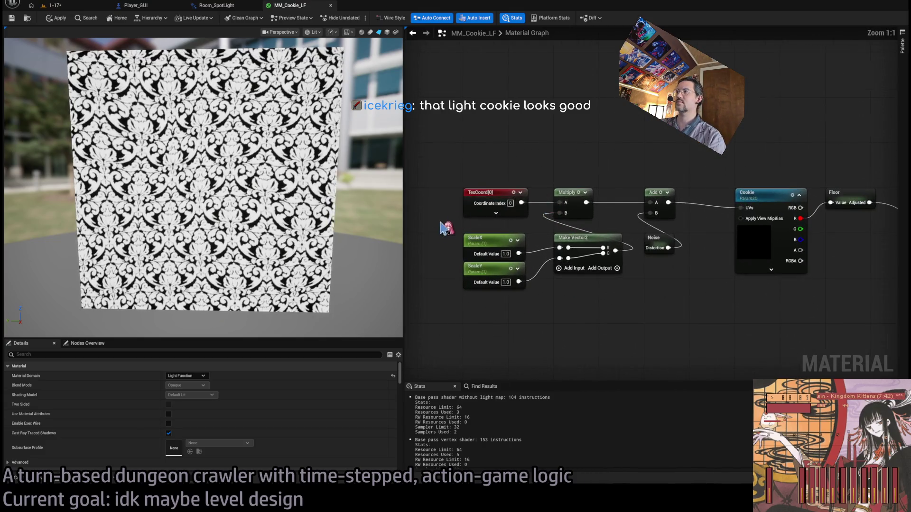
scroll(527, 207, "down", 1)
left_click_drag(574, 212, 454, 213)
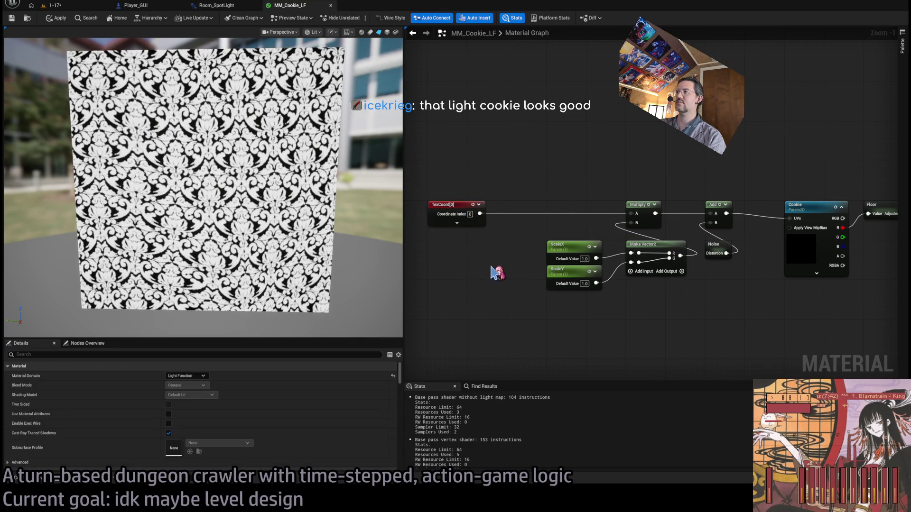
mouse_move(518, 237)
left_mouse_down()
mouse_move(624, 314)
mouse_move(690, 317)
left_mouse_up()
left_click(604, 300)
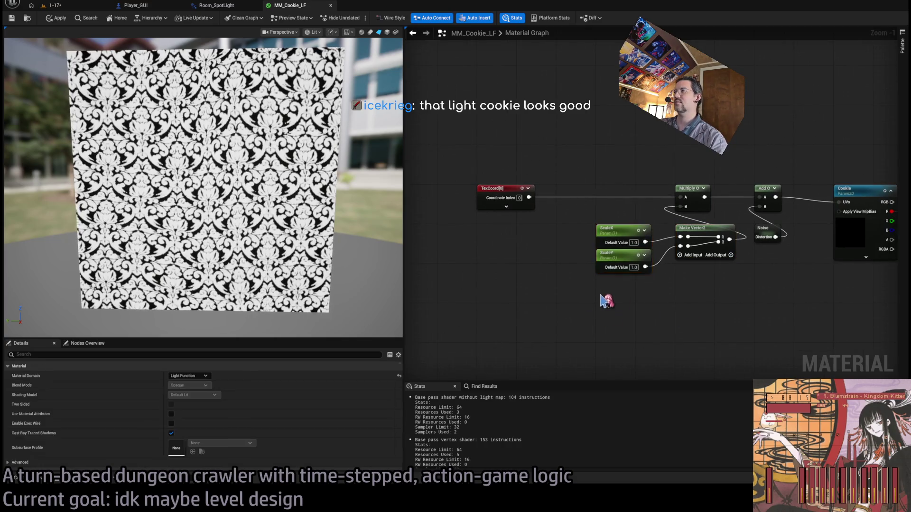
mouse_move(604, 301)
left_mouse_down()
mouse_move(606, 237)
mouse_move(696, 273)
left_mouse_up()
Duplicate Make Vector2, ScaleX and ScaleY beside the originals and add an Add node after Multiply
left_click(691, 242, "ctrl")
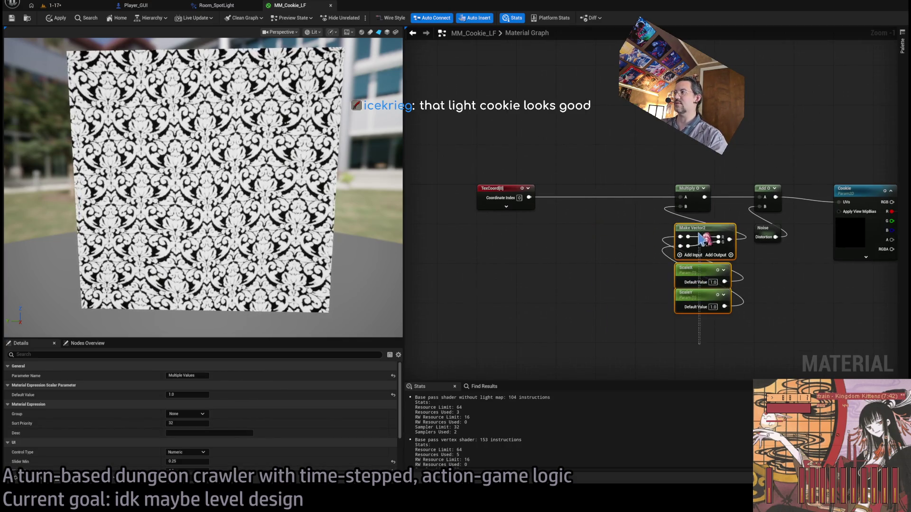
key("ctrl+c")
key("ctrl+v")
left_click_drag(566, 191, 630, 206)
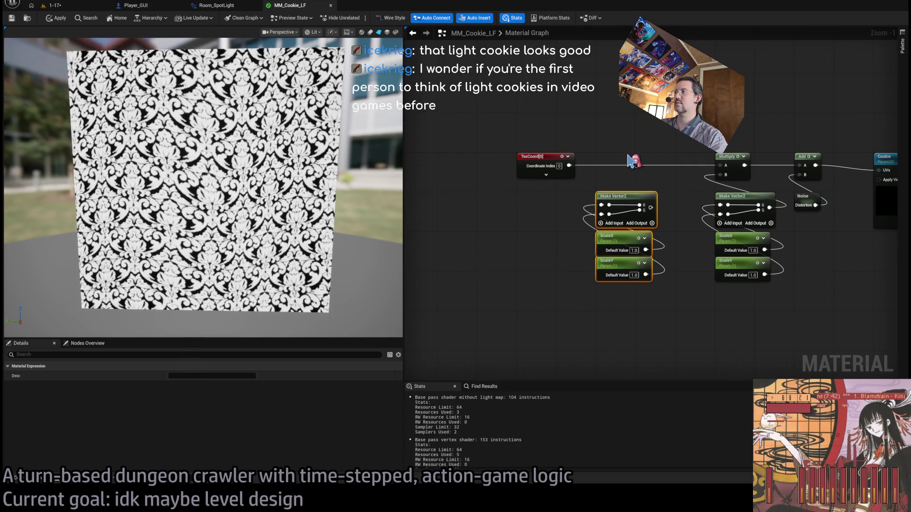
scroll(635, 159, "down", 2)
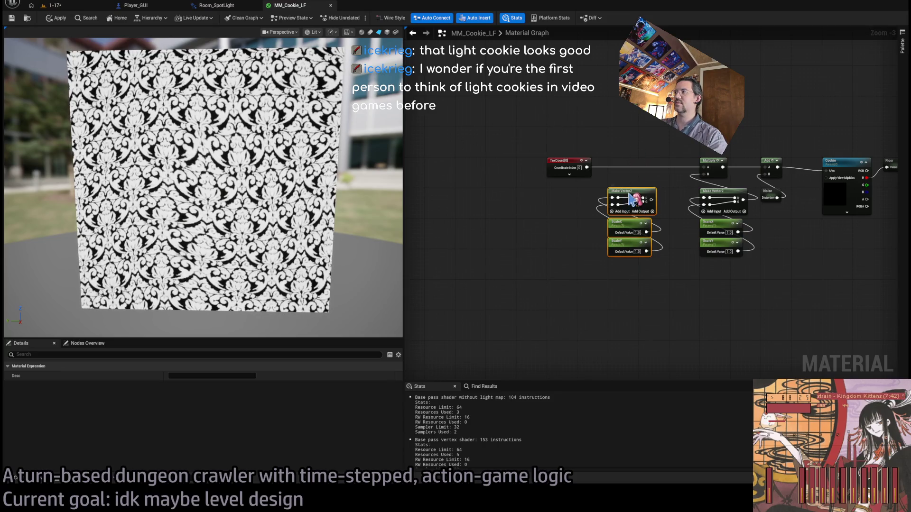
left_click_drag(631, 195, 635, 279)
mouse_move(759, 262)
left_mouse_down()
mouse_move(692, 155)
mouse_move(686, 170)
mouse_move(621, 164)
left_mouse_up()
left_click_drag(694, 282, 611, 350)
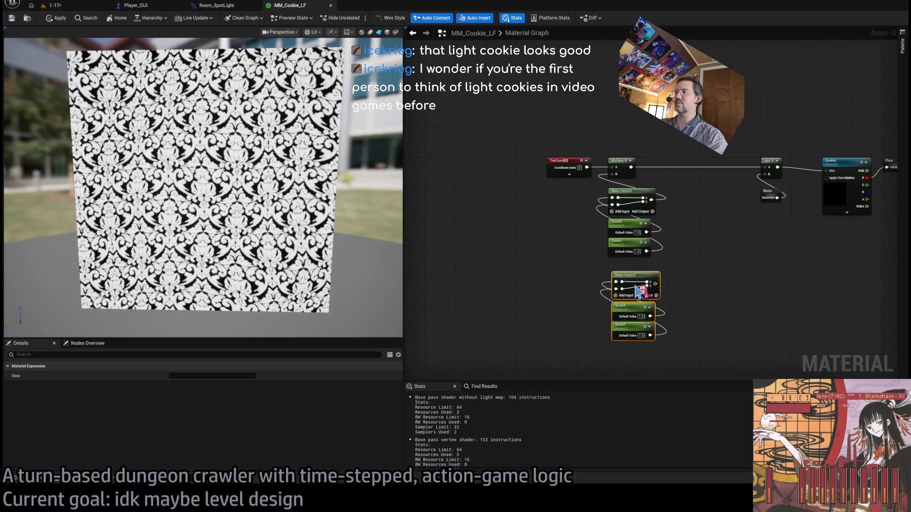
mouse_move(640, 282)
left_mouse_down()
mouse_move(712, 209)
mouse_move(709, 197)
left_mouse_up()
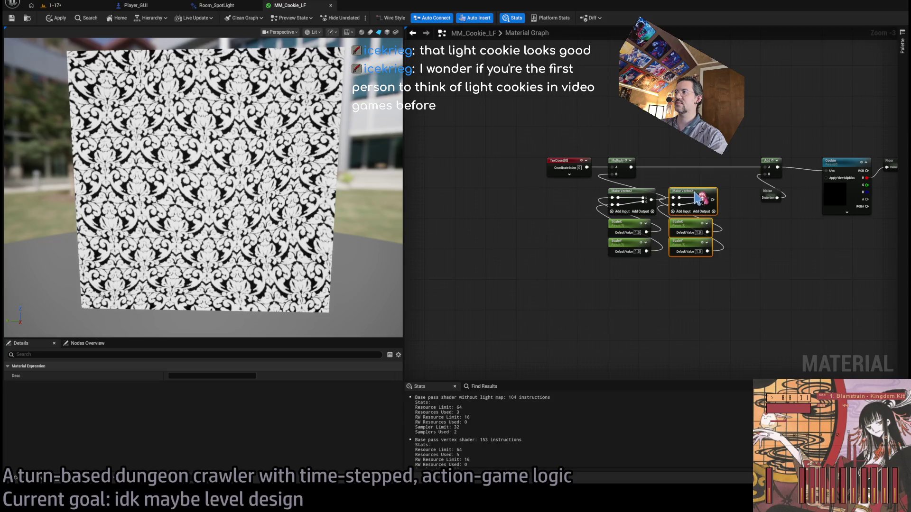
scroll(710, 197, "up", 3)
left_click_drag(548, 210, 625, 202)
left_click(704, 303)
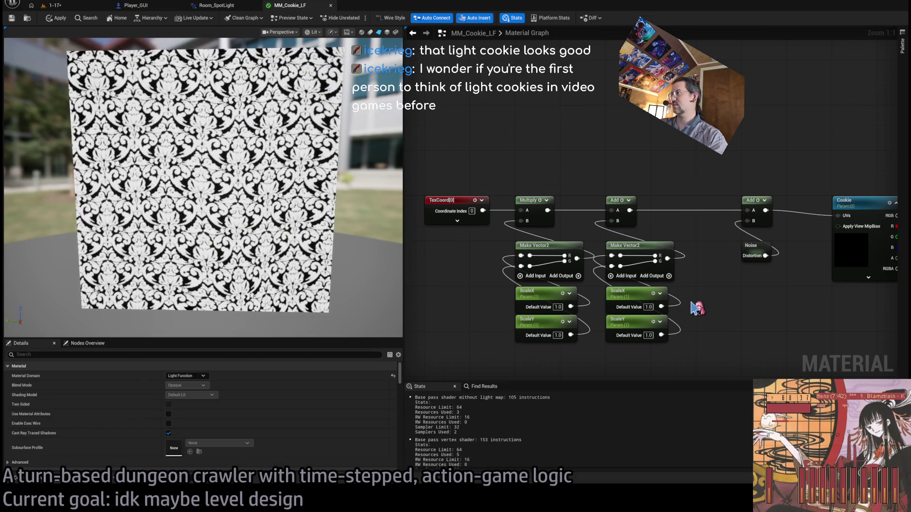
Rename the copied parameters OffsetX and OffsetY and apply the material
double_click(618, 290)
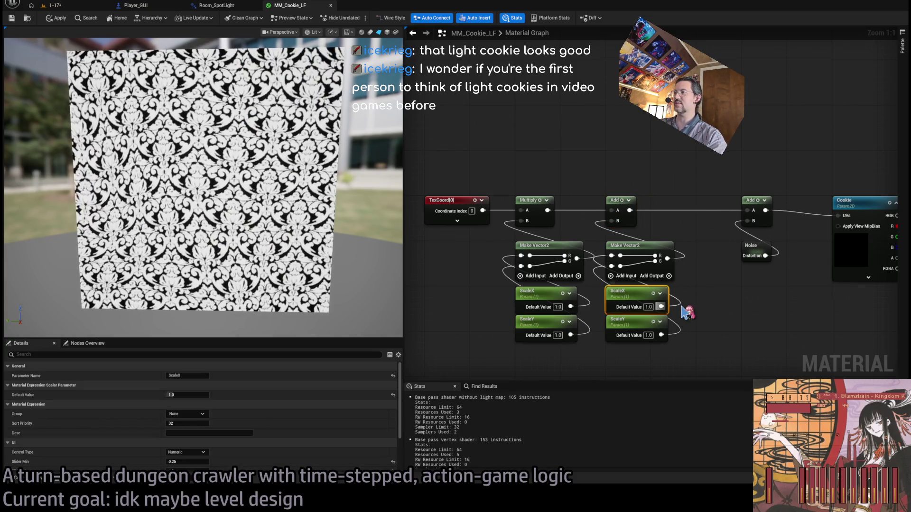
type("OffsetX")
key("Return")
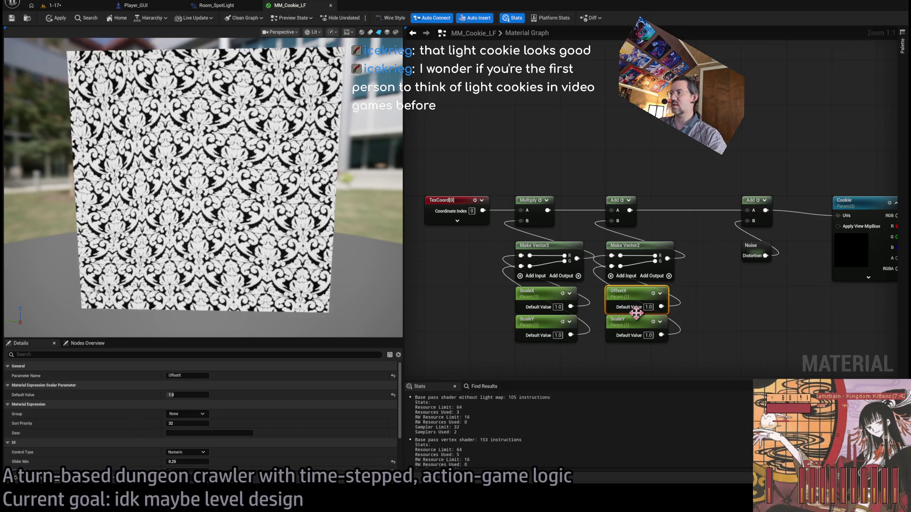
left_click(619, 320)
key("F2")
type("Offset")
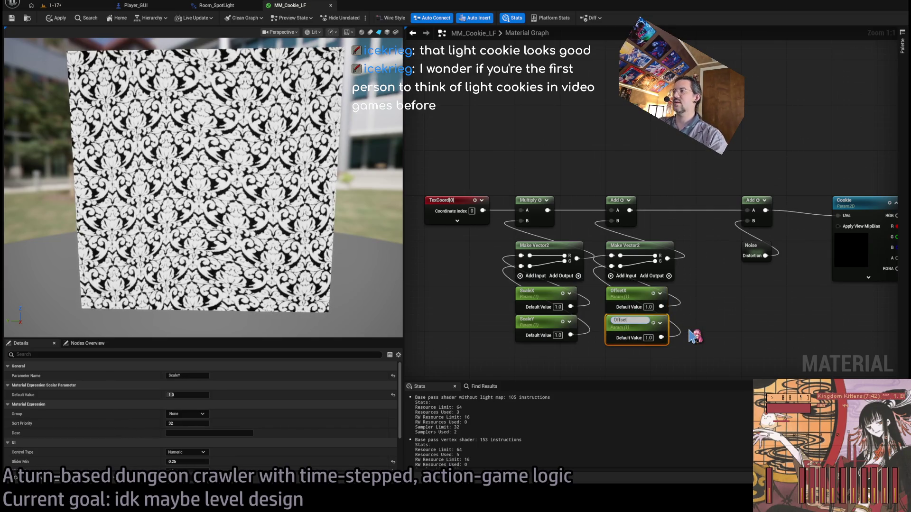
type("Y")
left_click(694, 336)
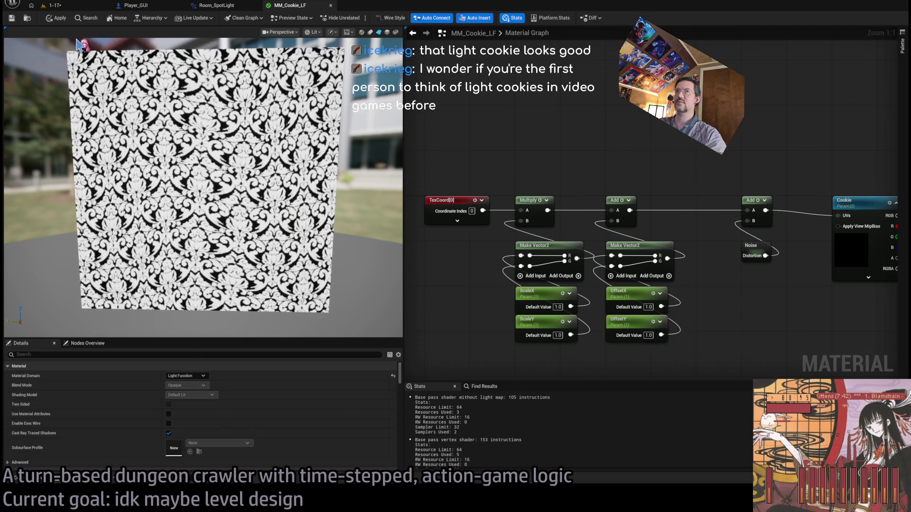
left_click(62, 19)
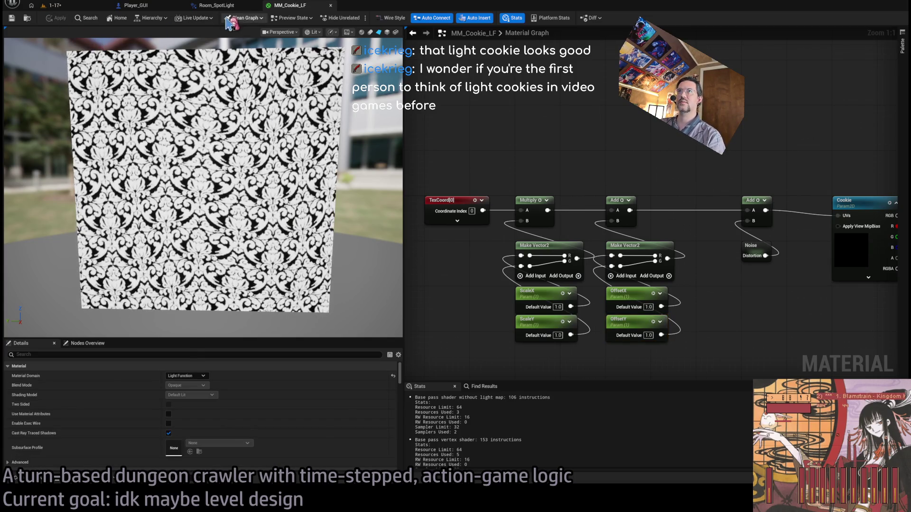
left_click(218, 6)
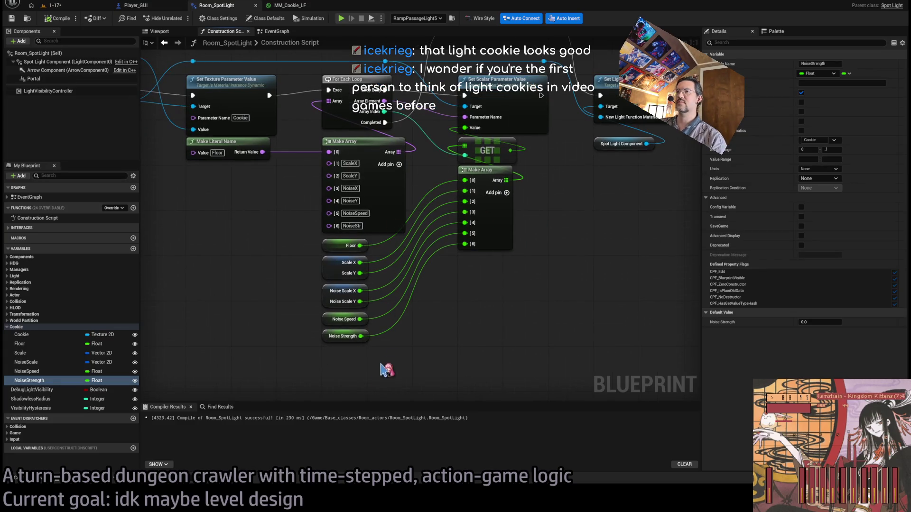
Add two entries, OffsetX and OffsetY, to the parameter-name Make Array
mouse_move(386, 370)
left_mouse_down()
mouse_move(333, 237)
mouse_move(339, 281)
left_mouse_up()
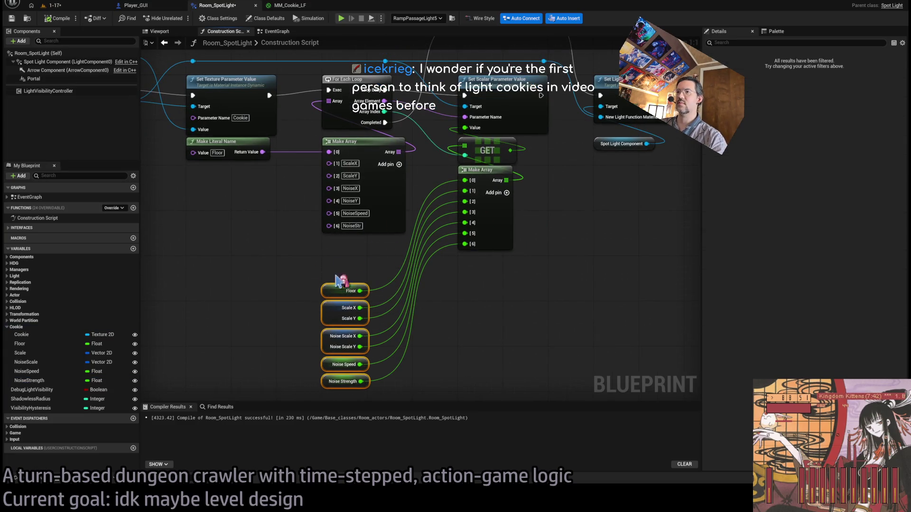
left_click(399, 165)
left_click(399, 165)
type("OffsetX")
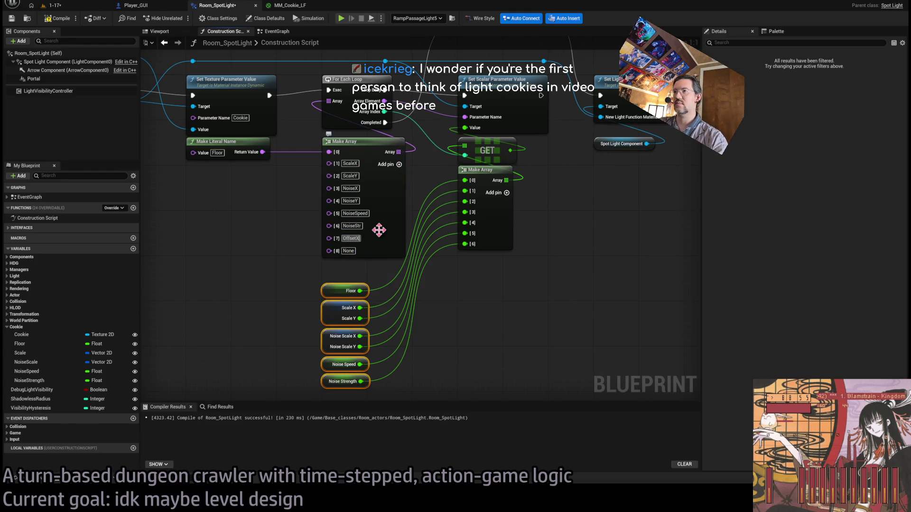
left_click(349, 251)
type("OffsetY")
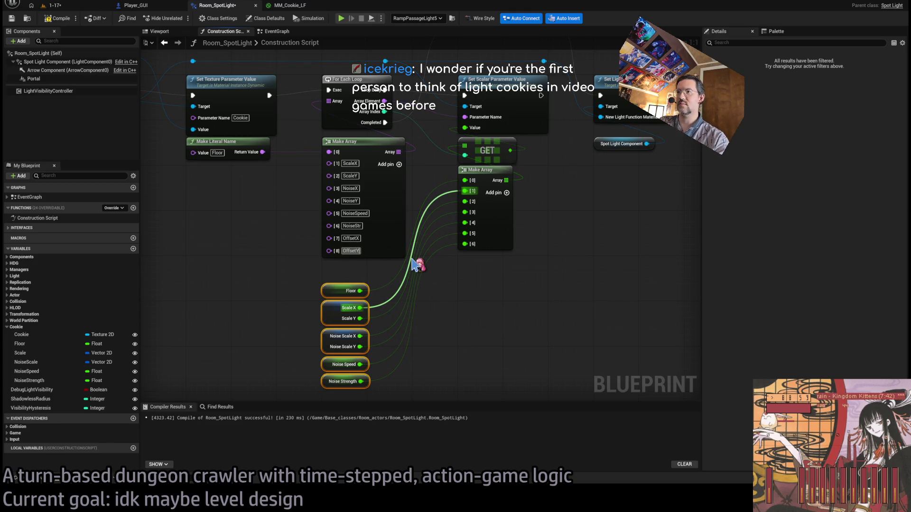
left_click(417, 264)
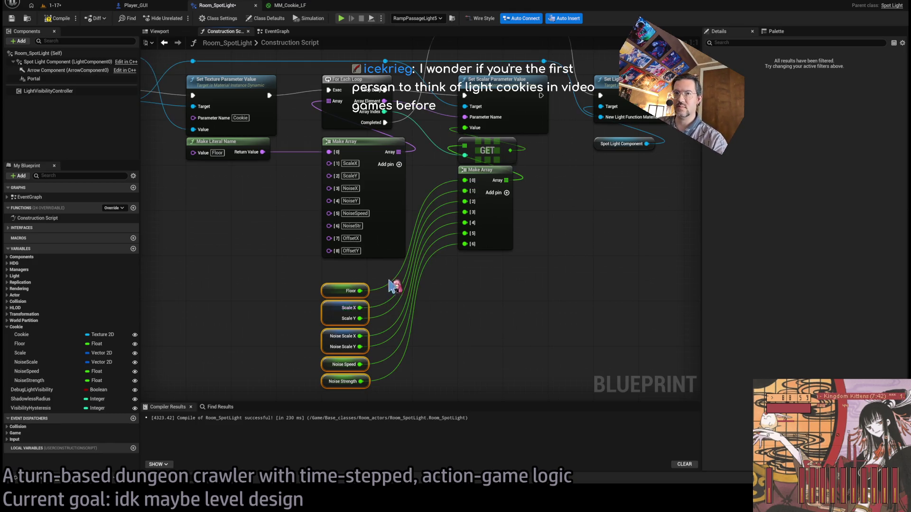
Duplicate Scale as an Offset variable below it, give it a 0–1 slider range, and compile
left_click(37, 354)
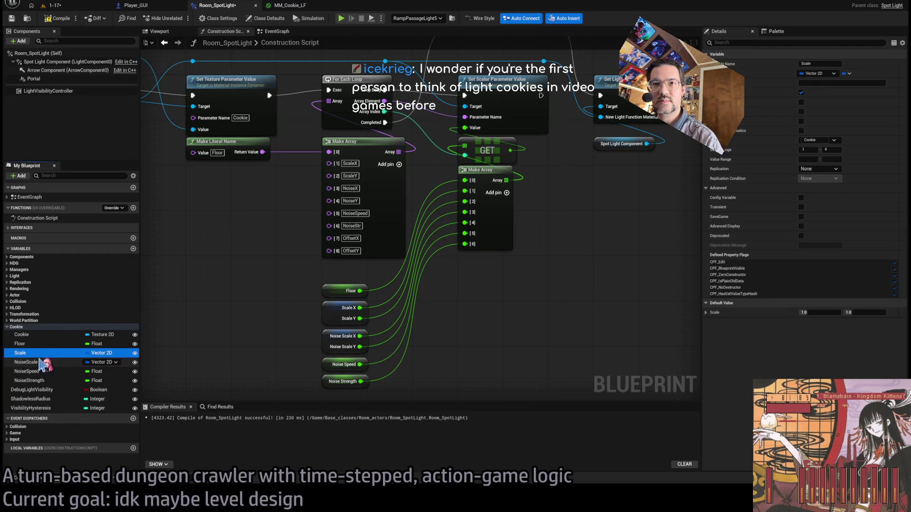
left_click(20, 362)
left_click(23, 354)
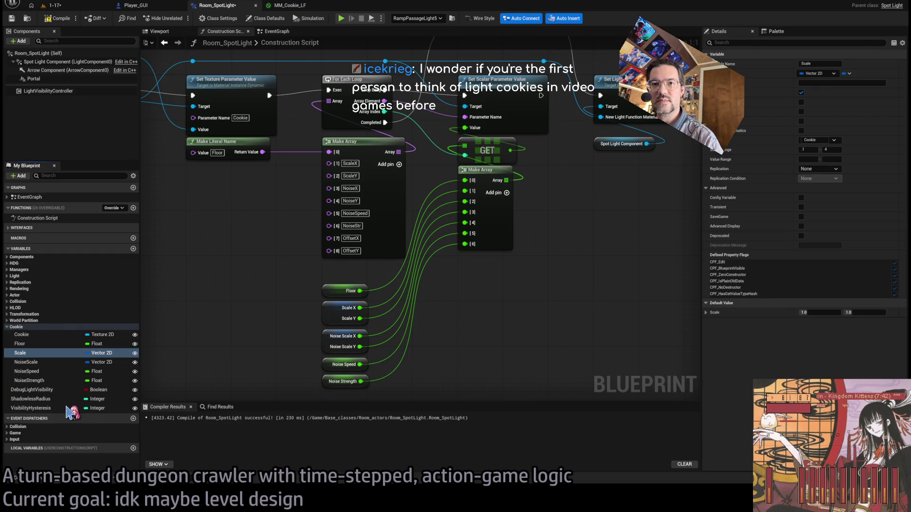
key("ctrl+d")
type("Offset")
key("Return")
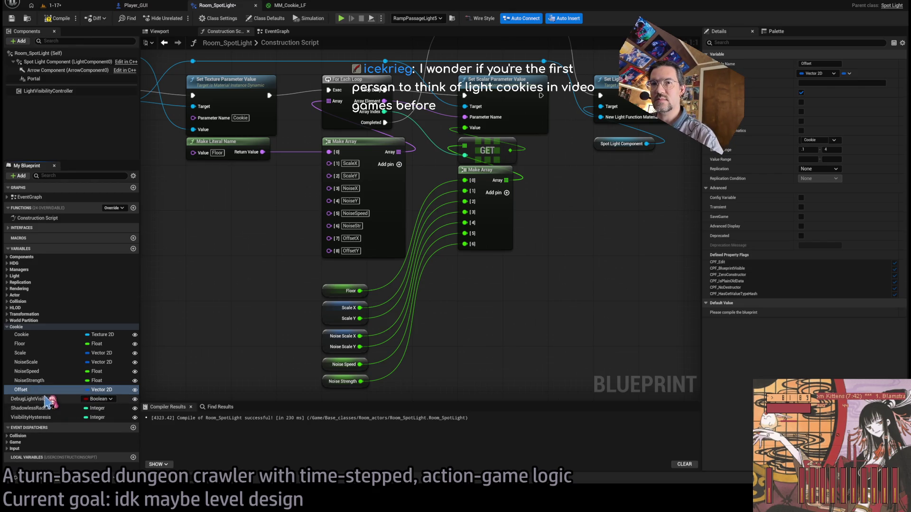
left_click_drag(30, 365, 28, 363)
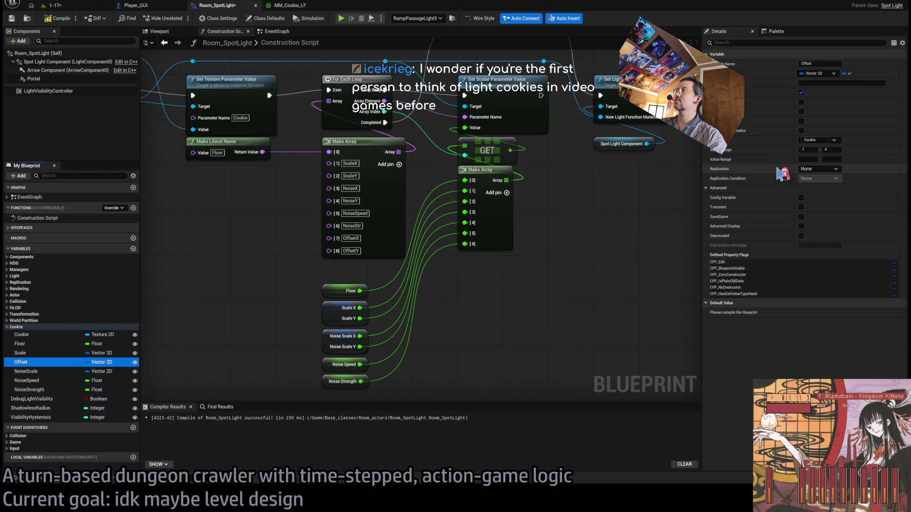
left_click(809, 149)
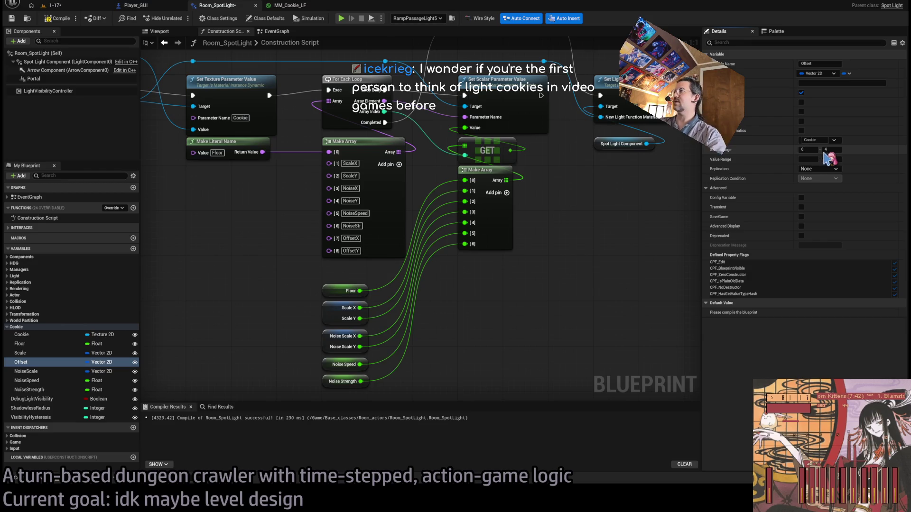
type("1")
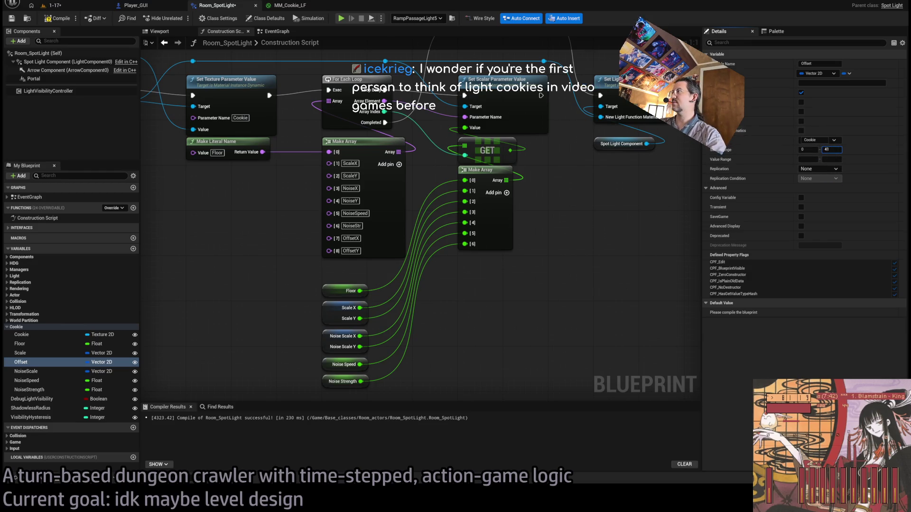
key("Return")
key("ctrl+s")
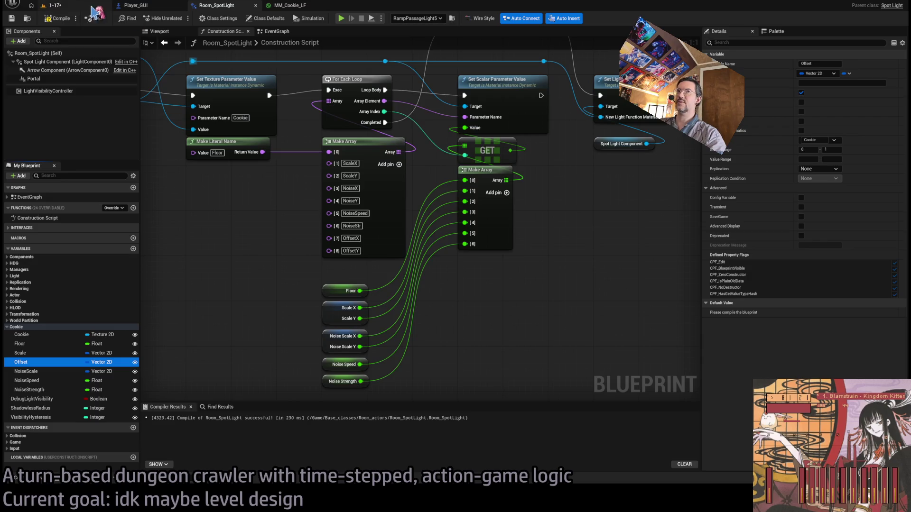
left_click(92, 7)
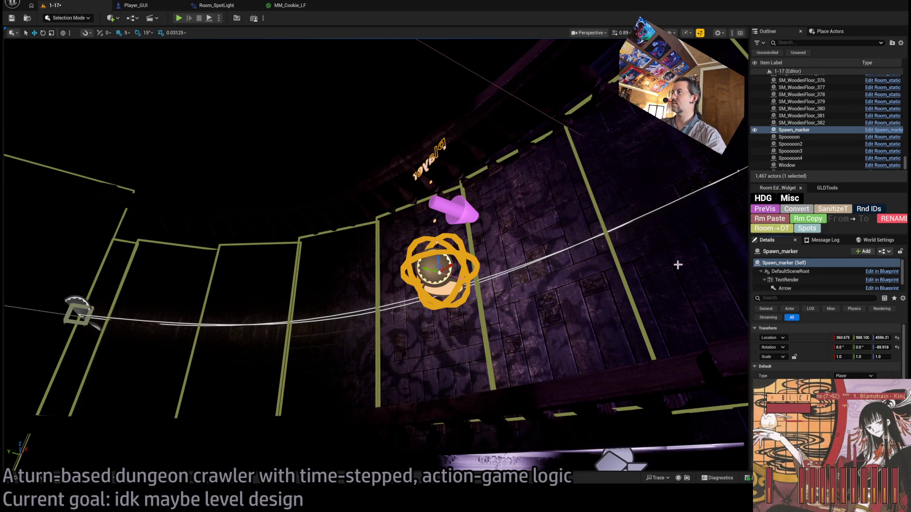
Select and frame RampPassageLight6, then review its lace cookie settings in Details
left_click_drag(495, 255, 471, 246)
left_click(433, 241)
key("f")
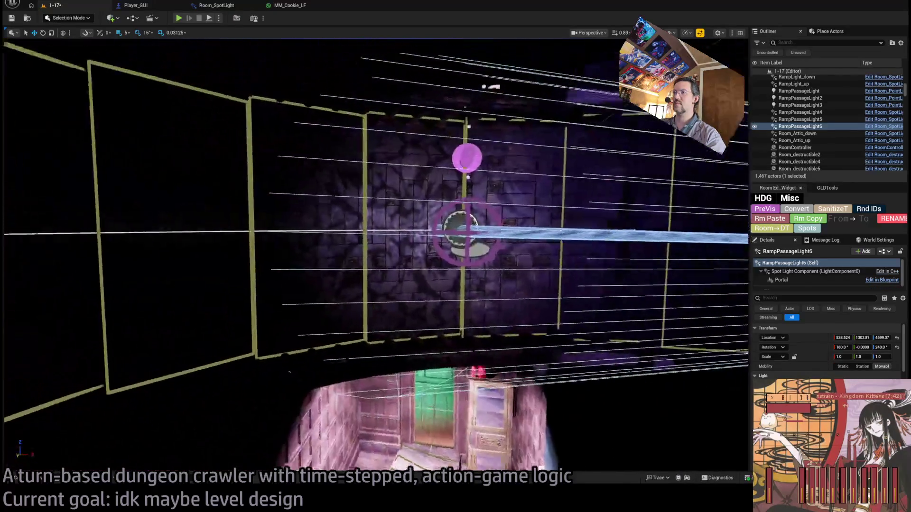
scroll(828, 351, "down", 5)
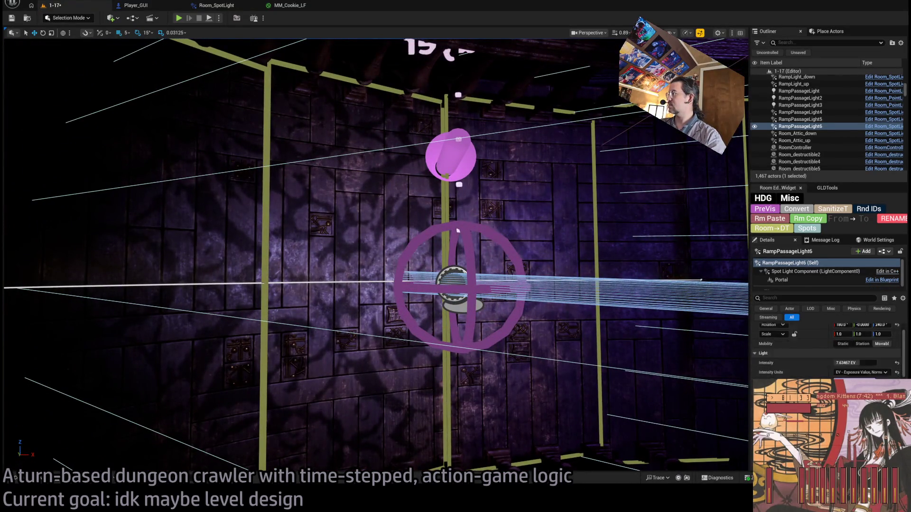
scroll(785, 345, "down", 5)
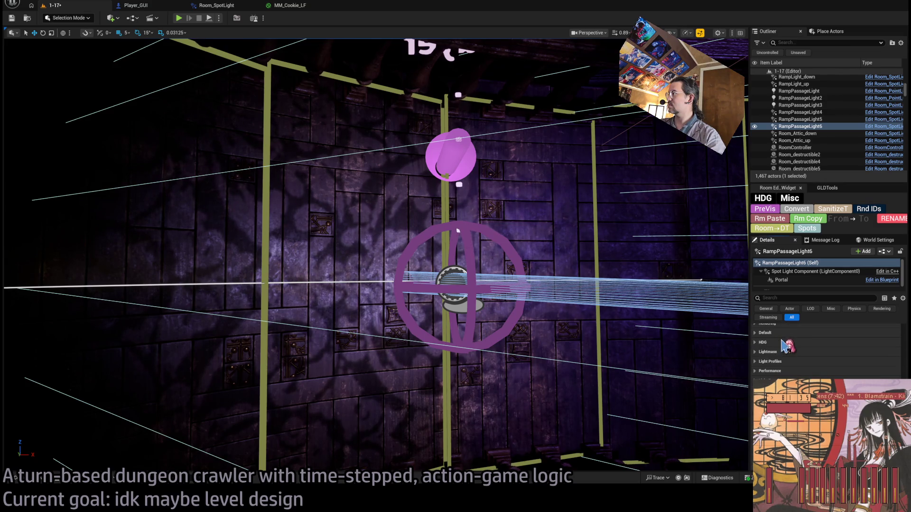
scroll(828, 351, "down", 5)
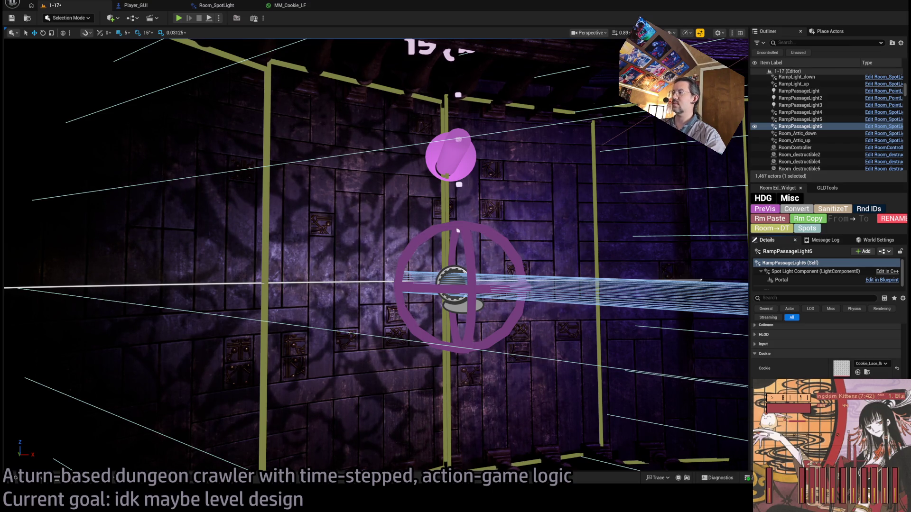
left_click(216, 5)
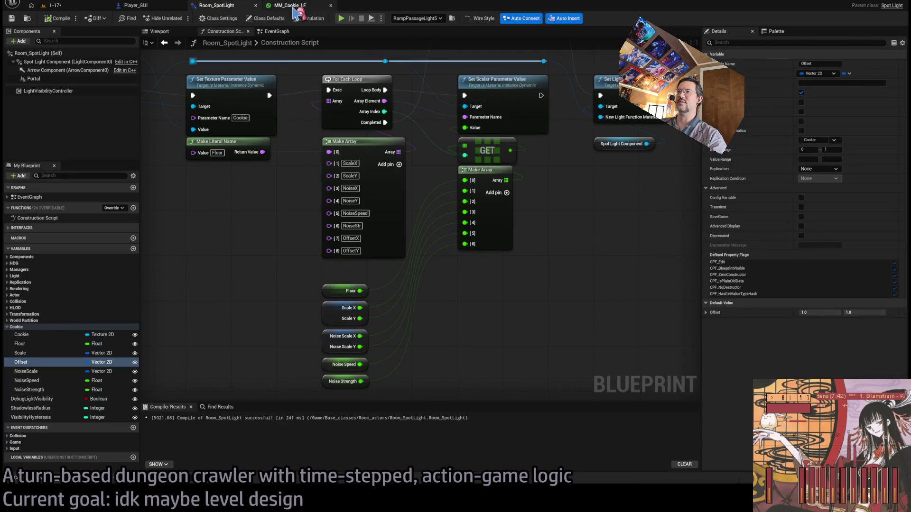
Add entries 7 and 8 to the value Make Array and wire an Offset getter's X and Y into them
left_click_drag(508, 201, 504, 152)
left_click(502, 145)
left_click(512, 145)
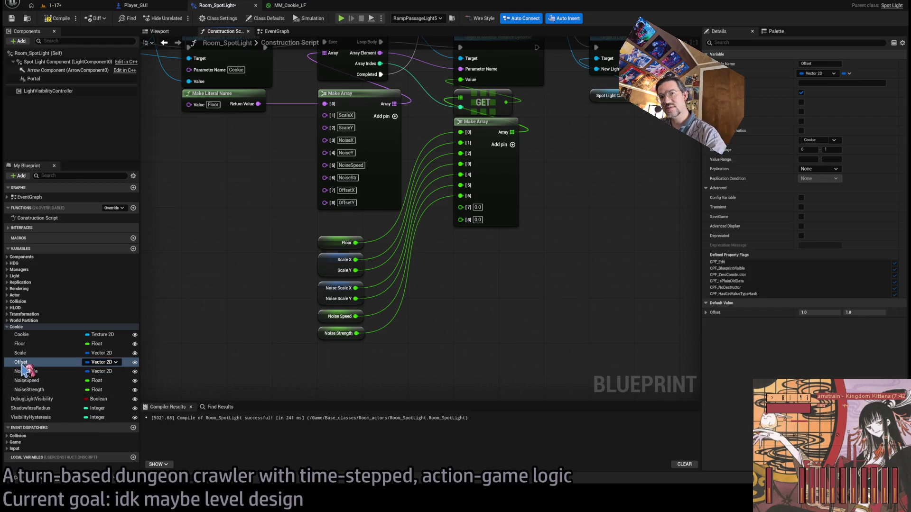
left_click_drag(341, 362, 337, 357)
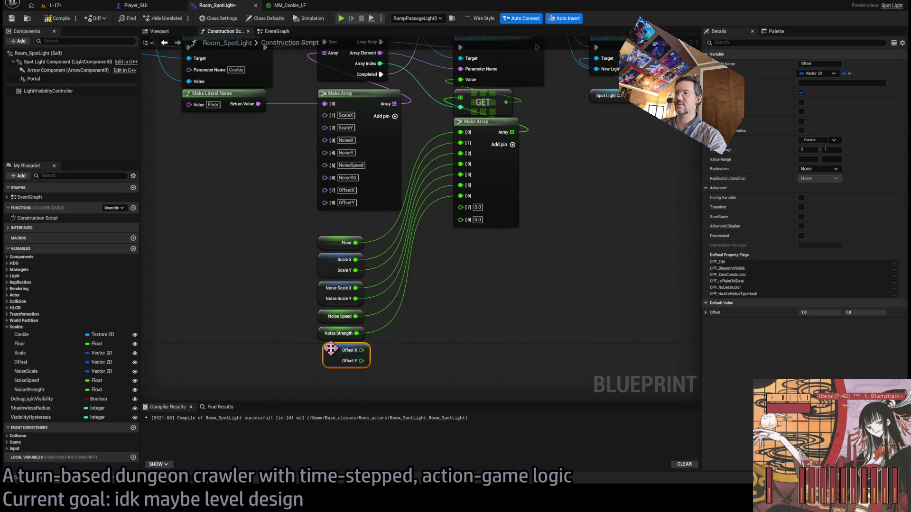
left_click_drag(356, 350, 467, 208)
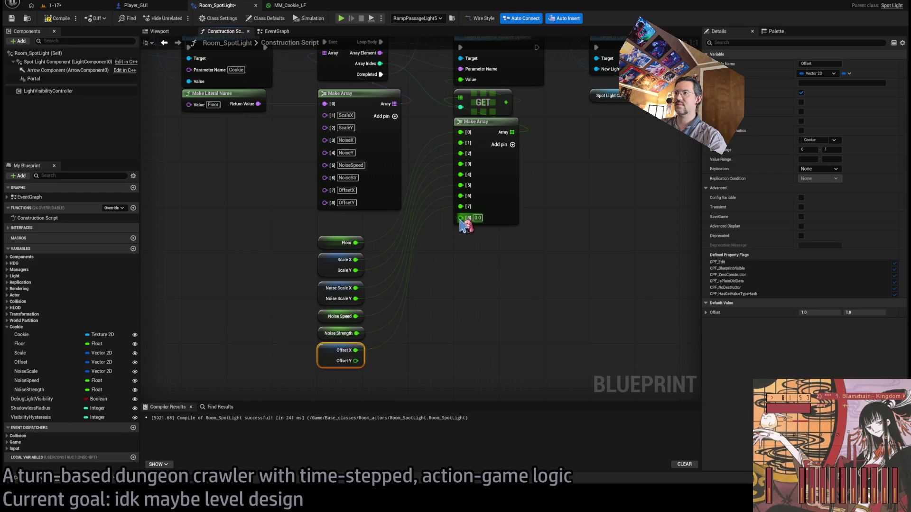
left_click_drag(356, 361, 461, 220)
left_click(53, 6)
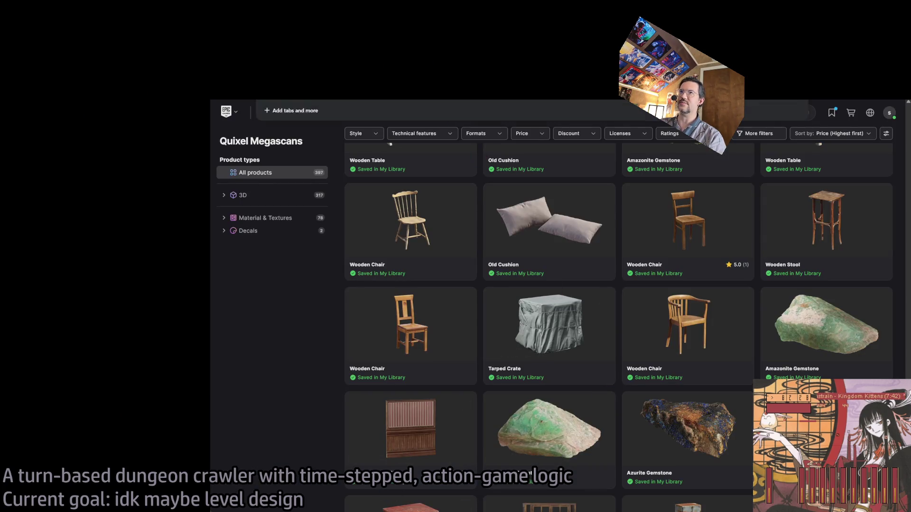
Start a new search from the browser's address bar on the Quixel Megascans page
left_click(418, 106)
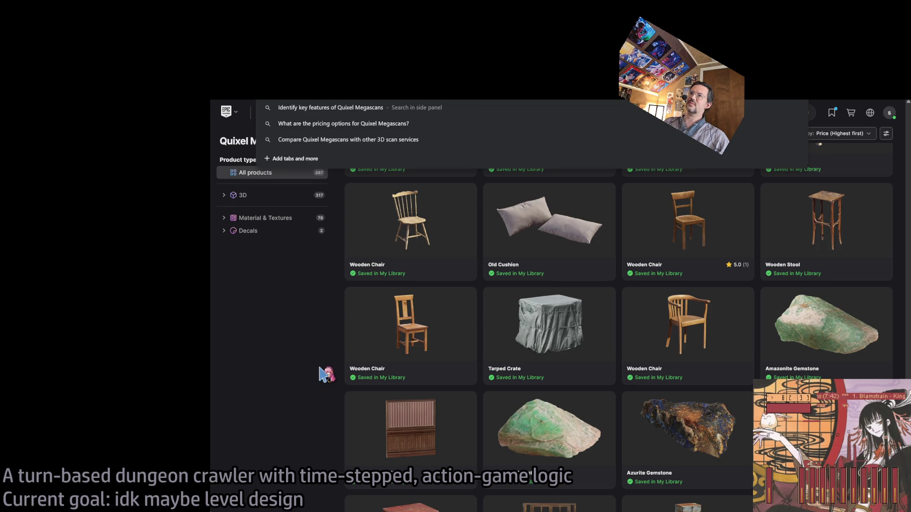
Search 'y expedition' to reach YouTube results for Clair Obscur Expedition 33
type("y expedition")
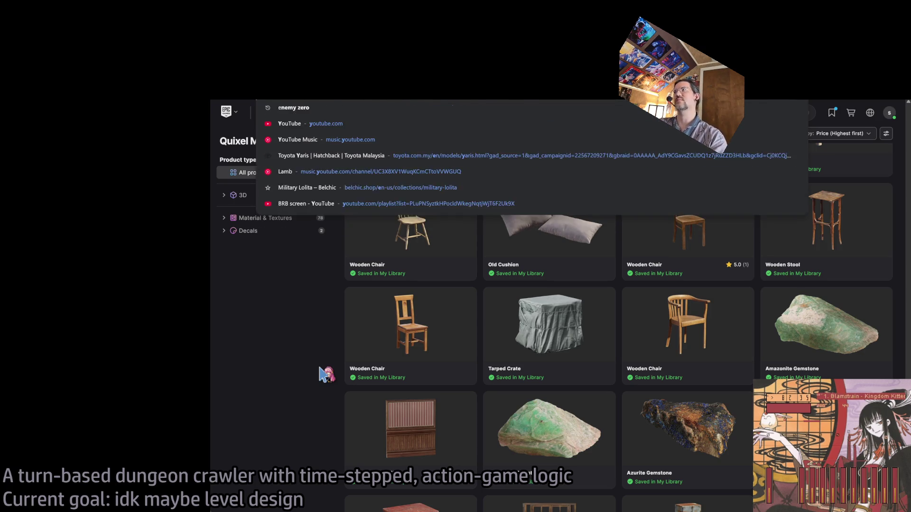
key("Escape")
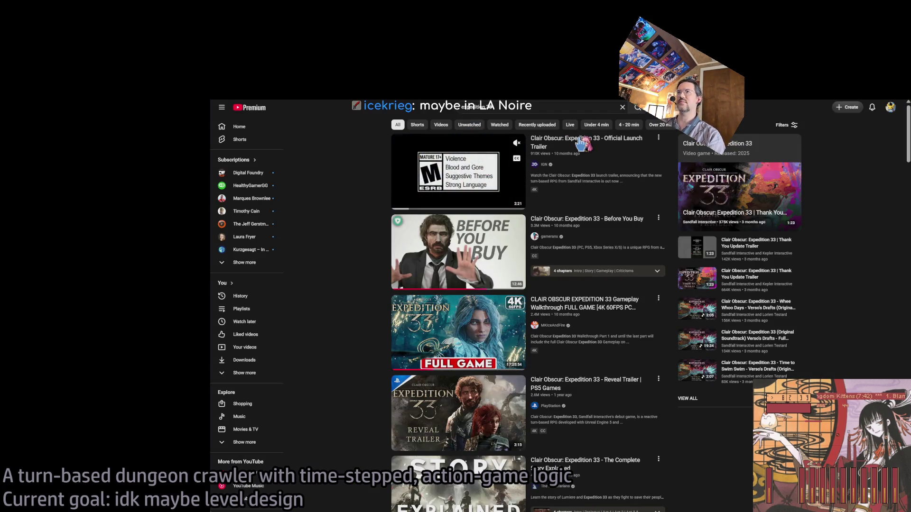
Search YouTube for 'clair obscur cutscenes' and play All Cutscenes Game Movie 4K from about 41 minutes
left_click(514, 107)
key("Return")
left_click(514, 107)
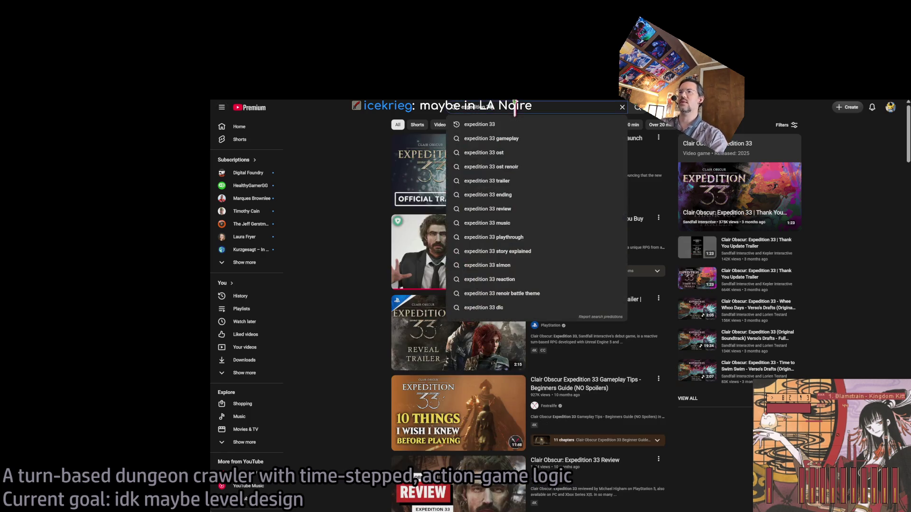
key("ctrl+a")
type("clair obscur")
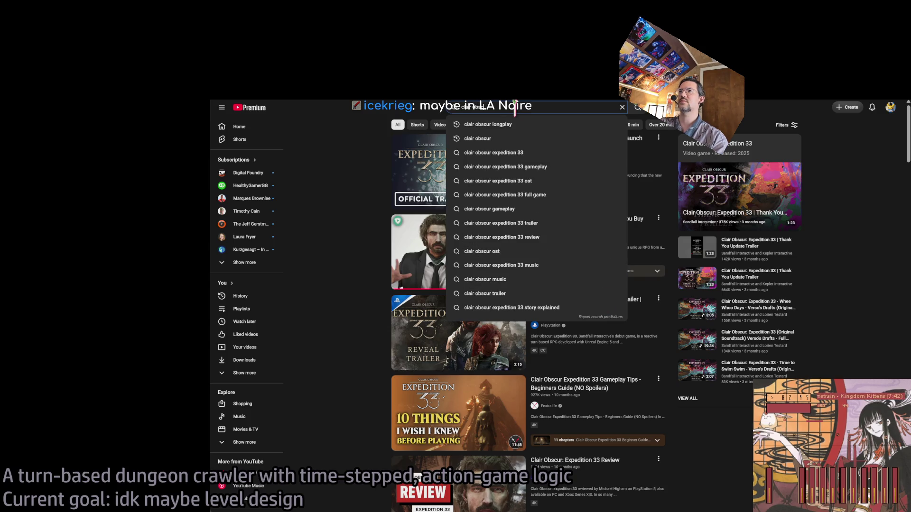
type(" cutscenes")
key("Return")
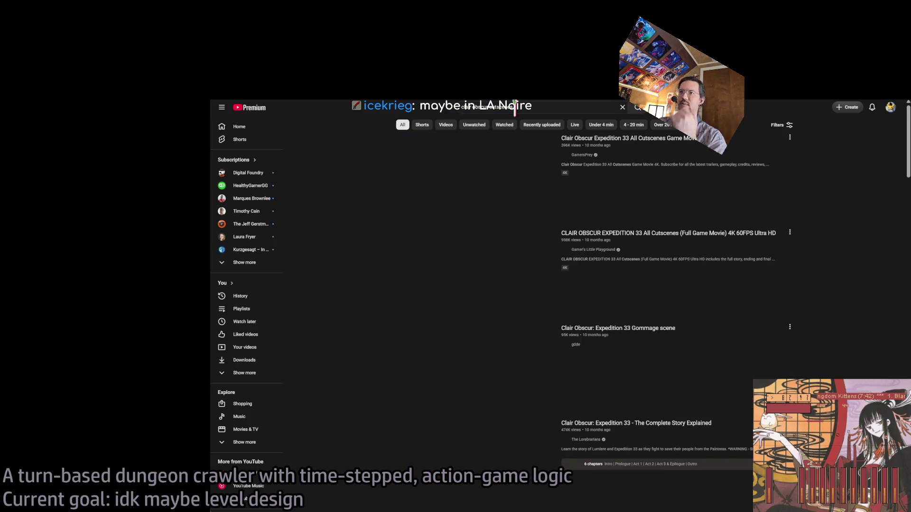
left_click(799, 195)
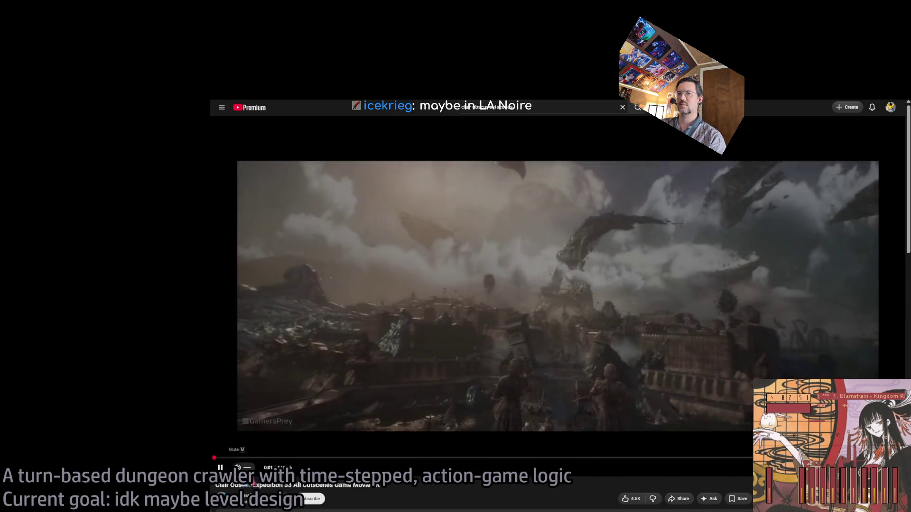
left_click(329, 458)
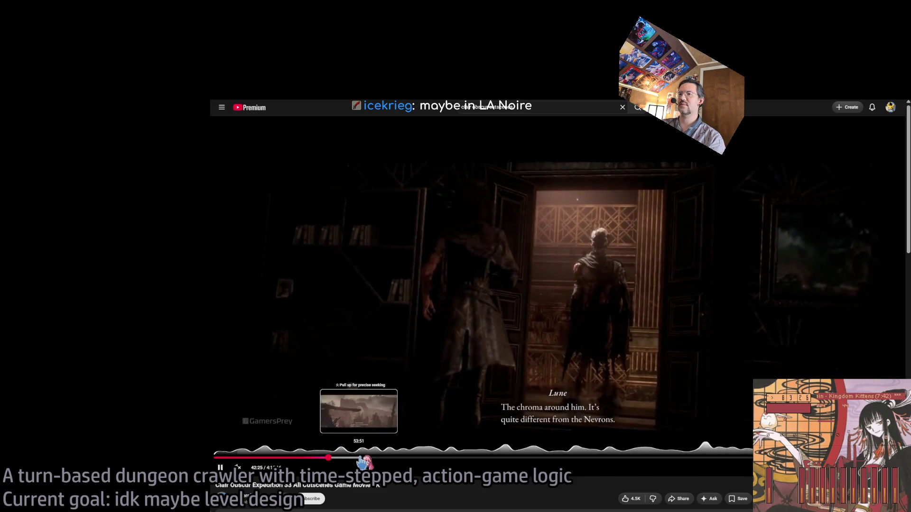
Skip ahead in the cutscenes video to a later scene around 42:25
left_click(363, 458)
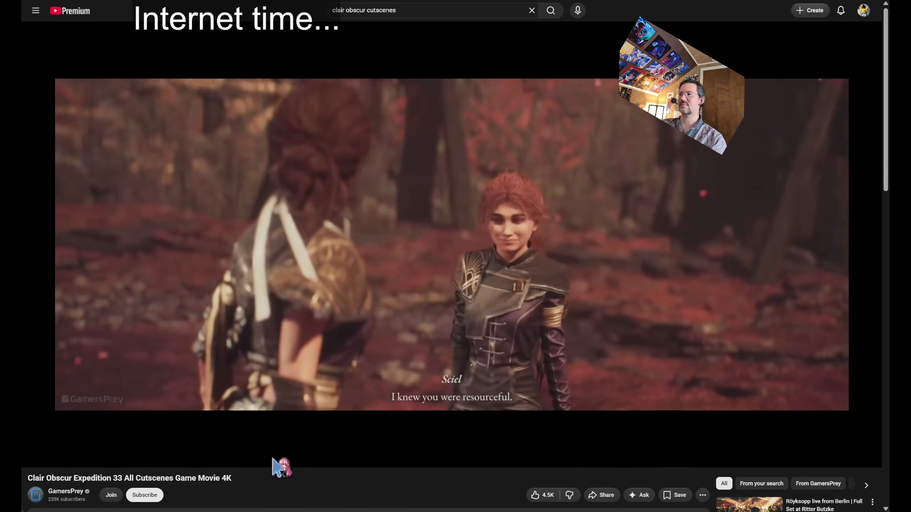
Pause the video, jump back to about 27:14, resume playback, and select 'cutscenes' in the search box
left_click(273, 460)
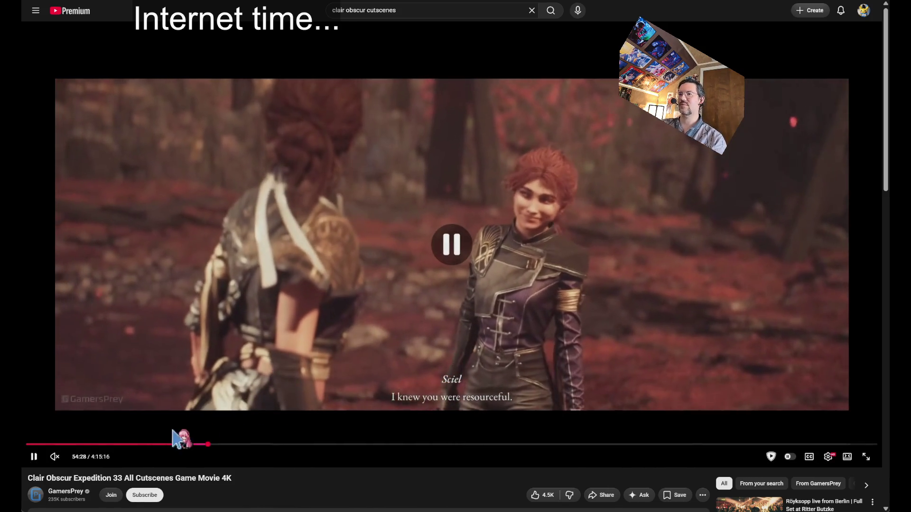
left_click(117, 444)
left_click(193, 433)
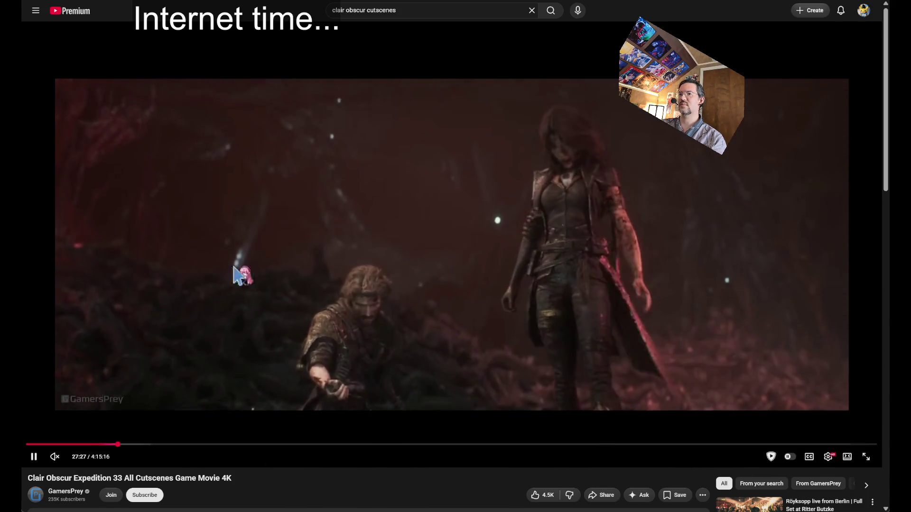
double_click(385, 10)
Search YouTube for 'longplay' and open the Clair Obscur 100% Platinum Longplay walkthrough
type("longplay")
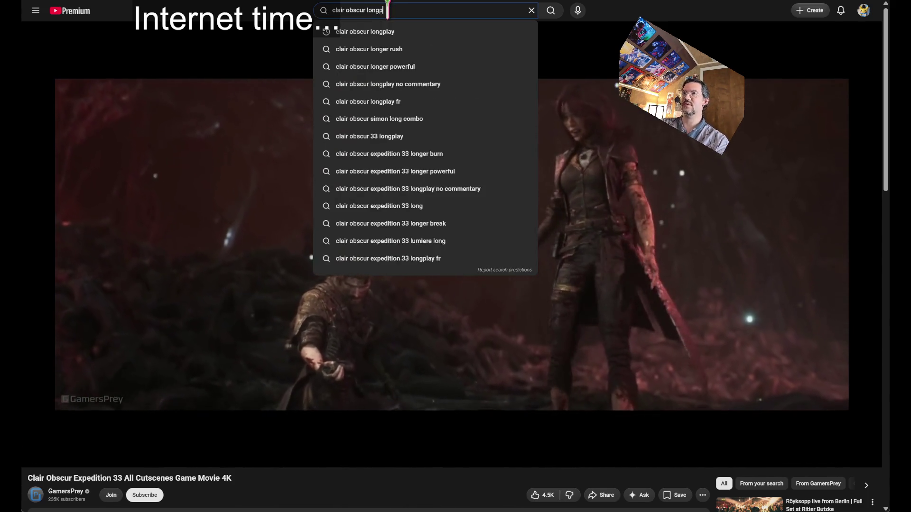
key("Return")
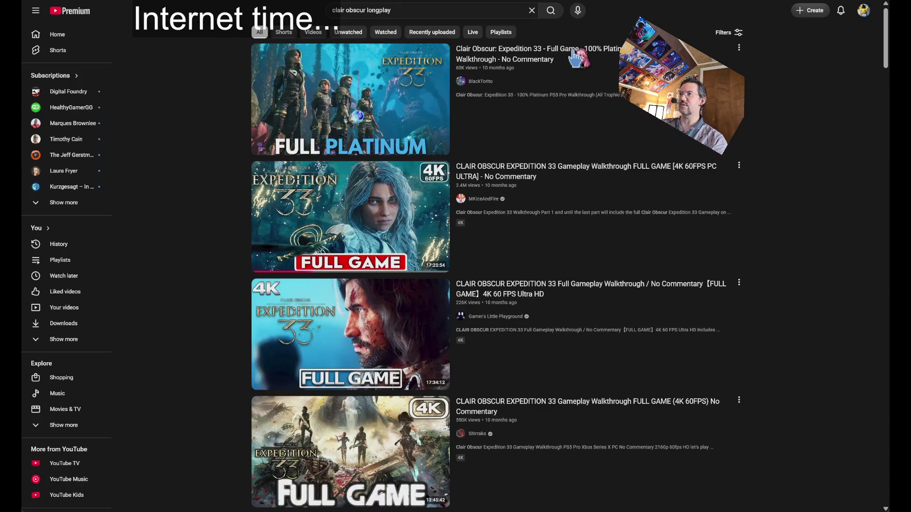
left_click(582, 95)
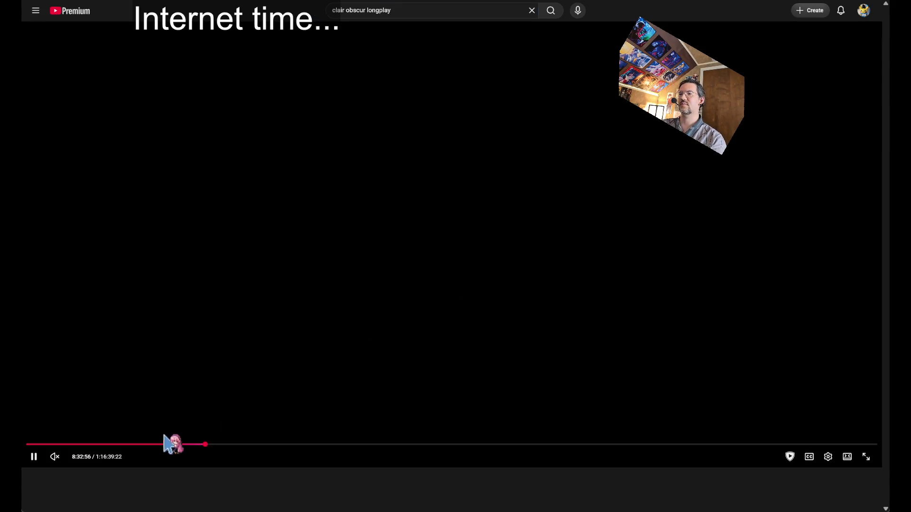
Skip the longplay ahead through 11:18:18, 12:45:47 and 13:16:27 to about 18:22
key("space")
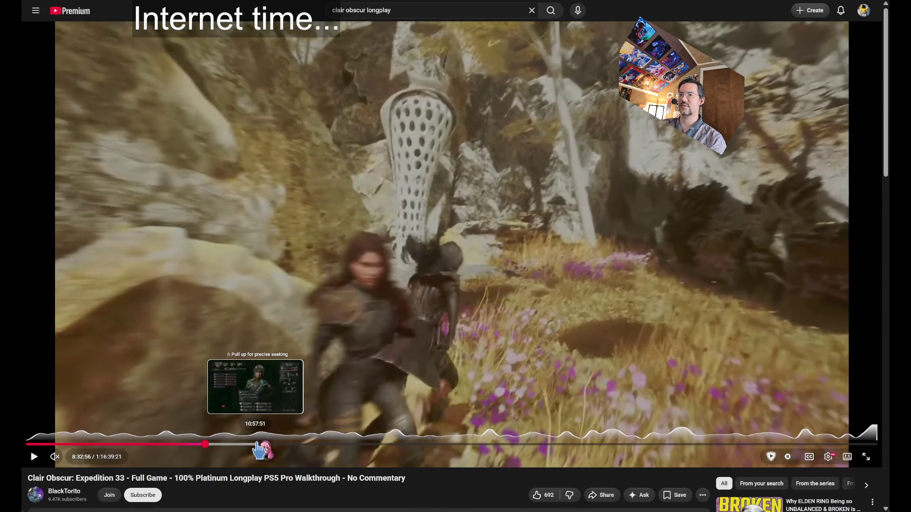
left_click_drag(264, 450, 264, 451)
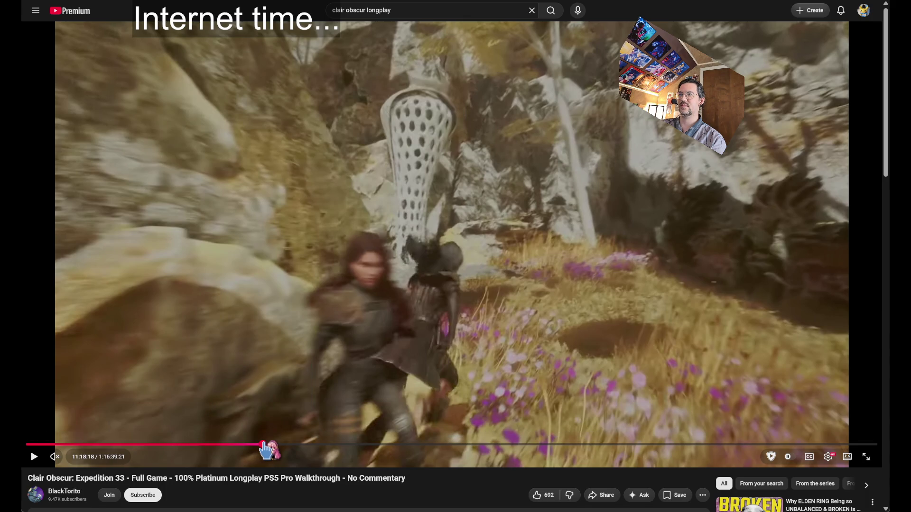
key("space")
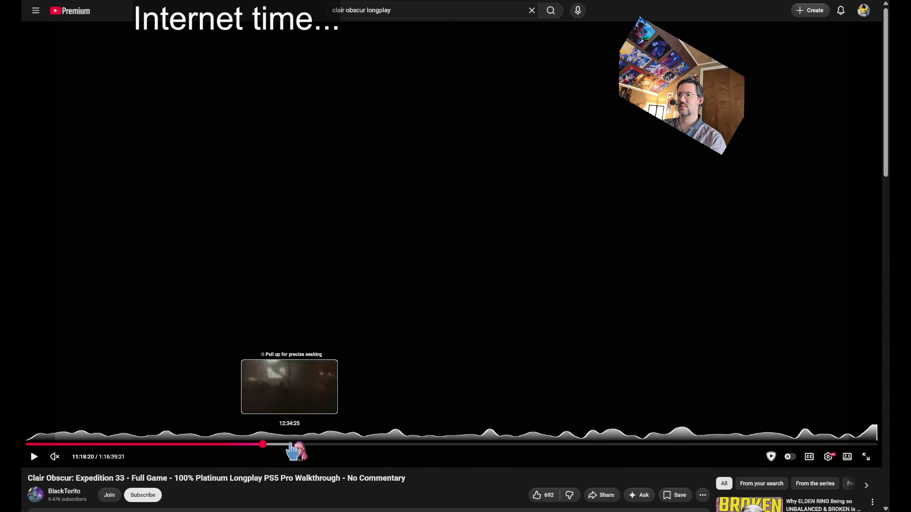
left_click(291, 449)
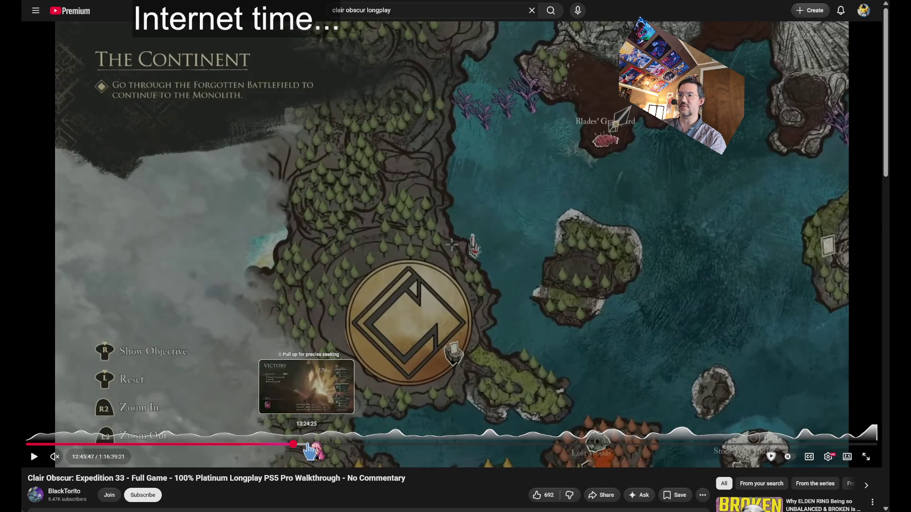
left_click(304, 446)
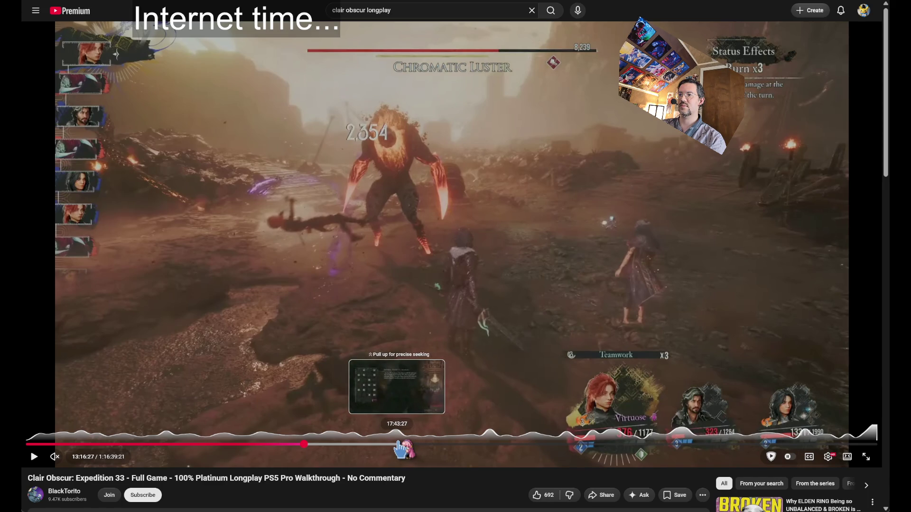
left_click(399, 444)
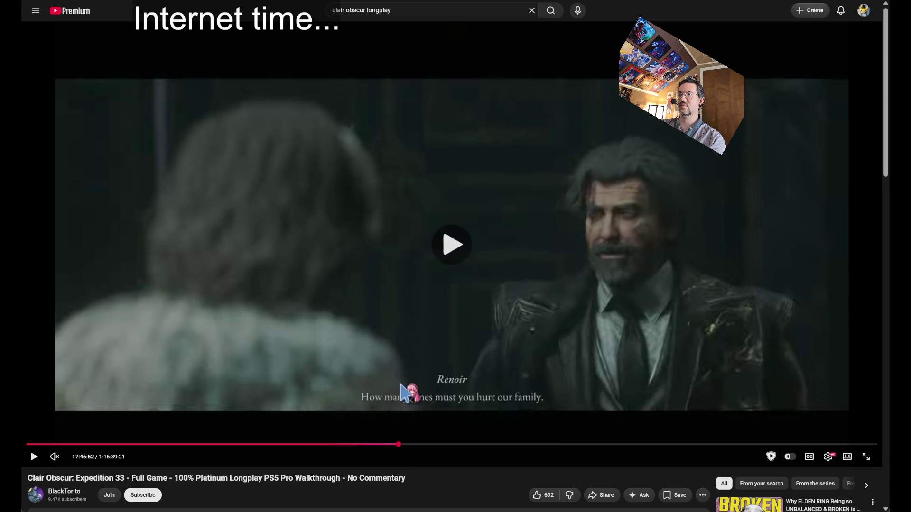
left_click(403, 393)
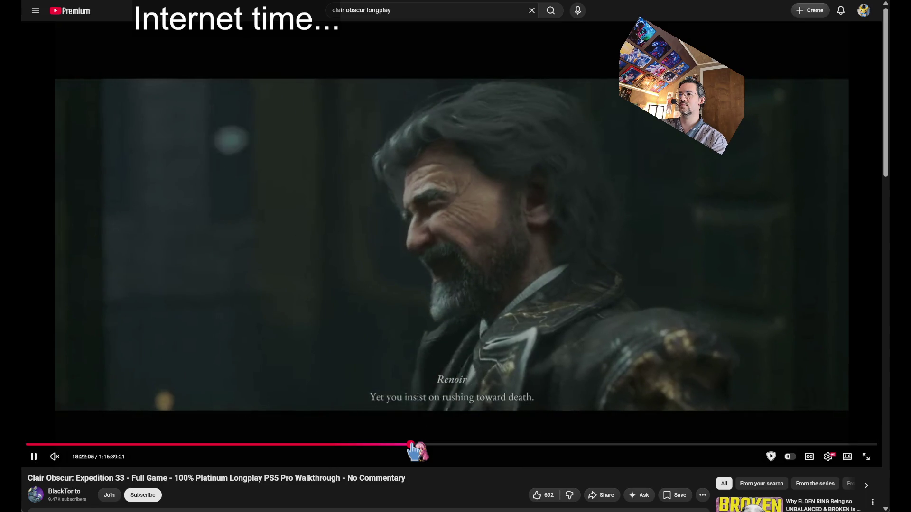
left_click(412, 446)
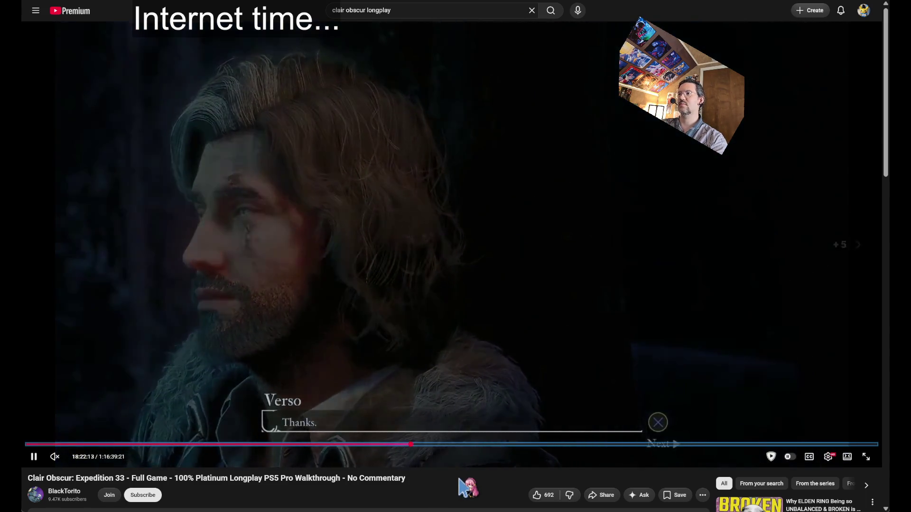
key("Left")
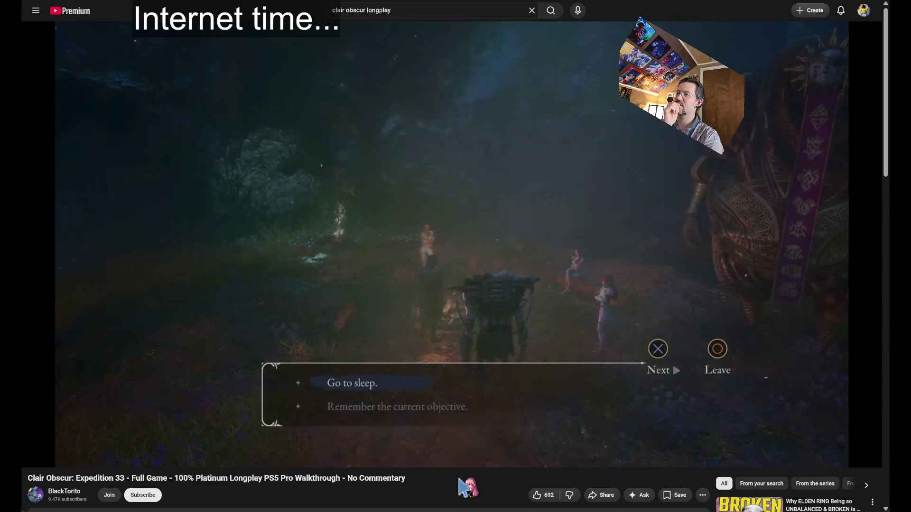
Replace the search with 'la noire' and run it
left_click(423, 10)
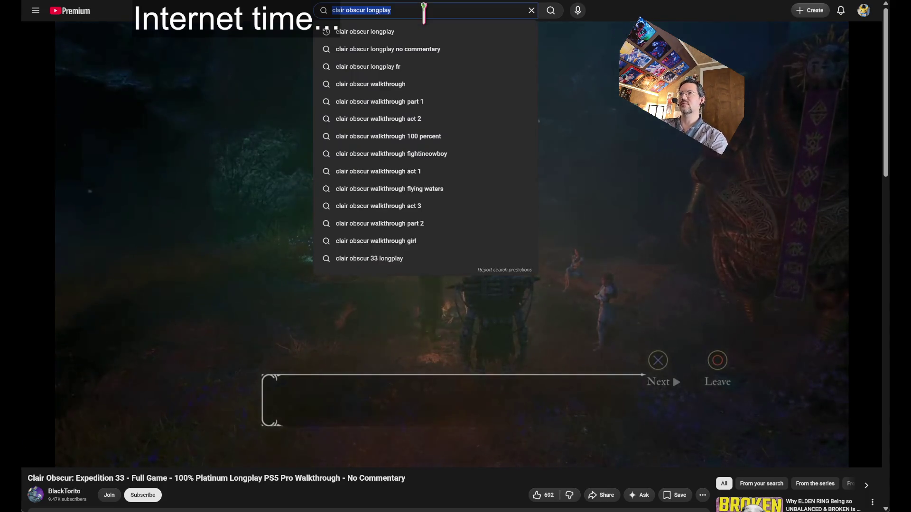
type("la noire")
key("Return")
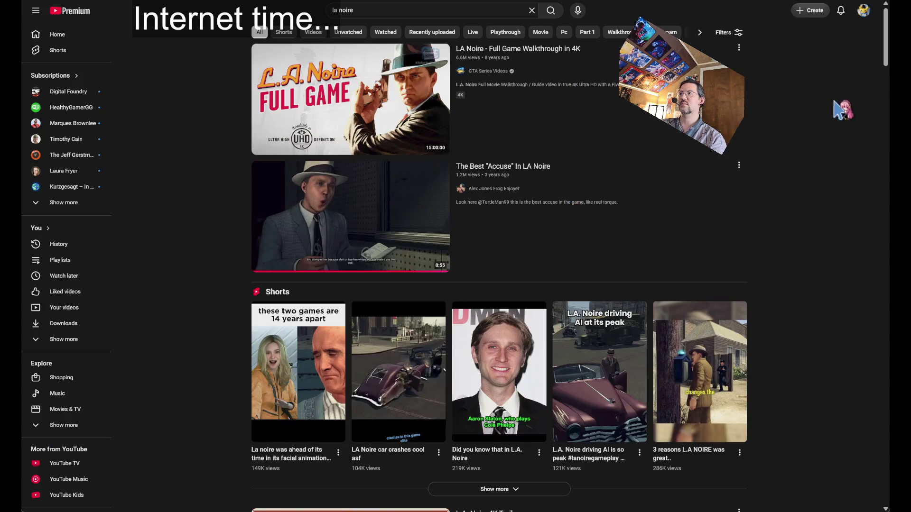
Open the LA Noire Full Game Walkthrough in 4K and play from about 3:47:38
left_click(351, 100)
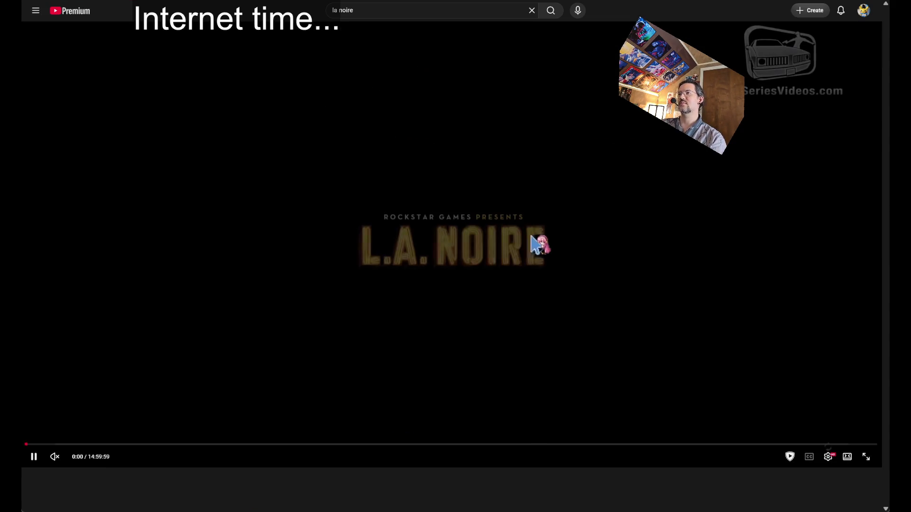
left_click(242, 445)
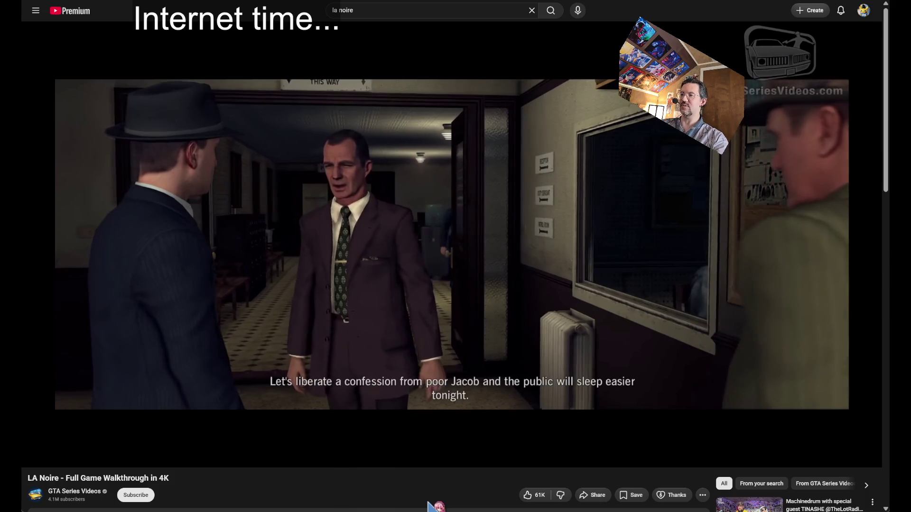
key("Right")
key("Right")
key("Right")
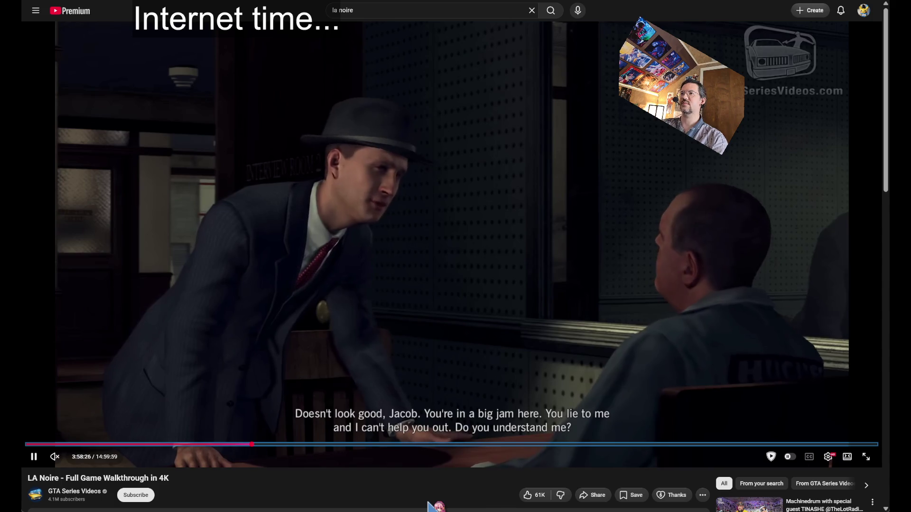
key("Right")
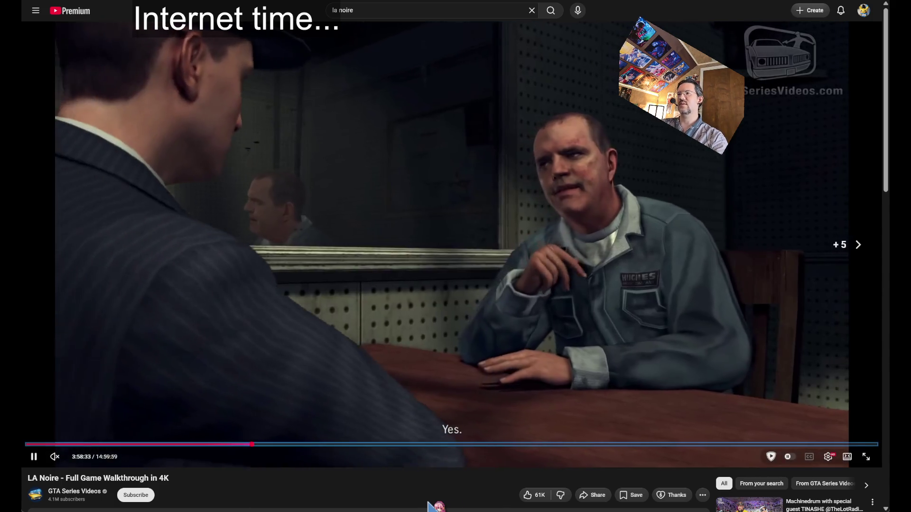
key("Left")
key("Left")
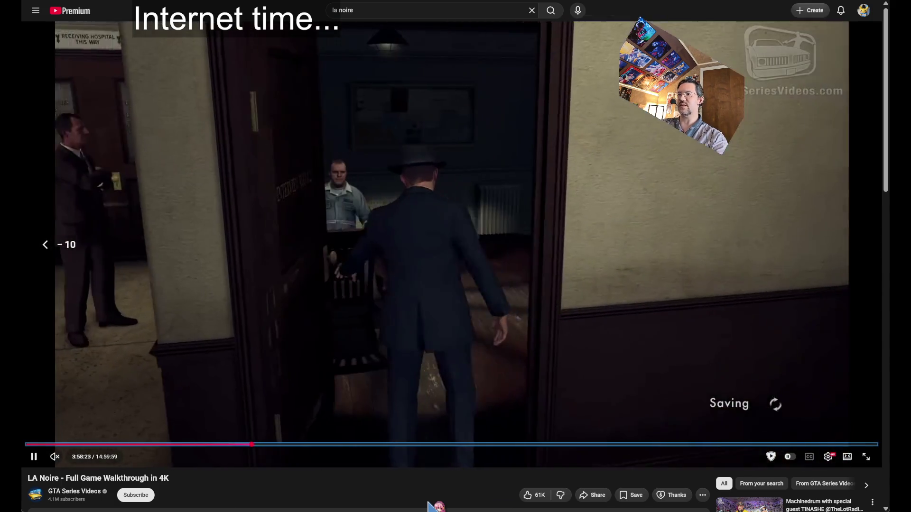
left_click(510, 327)
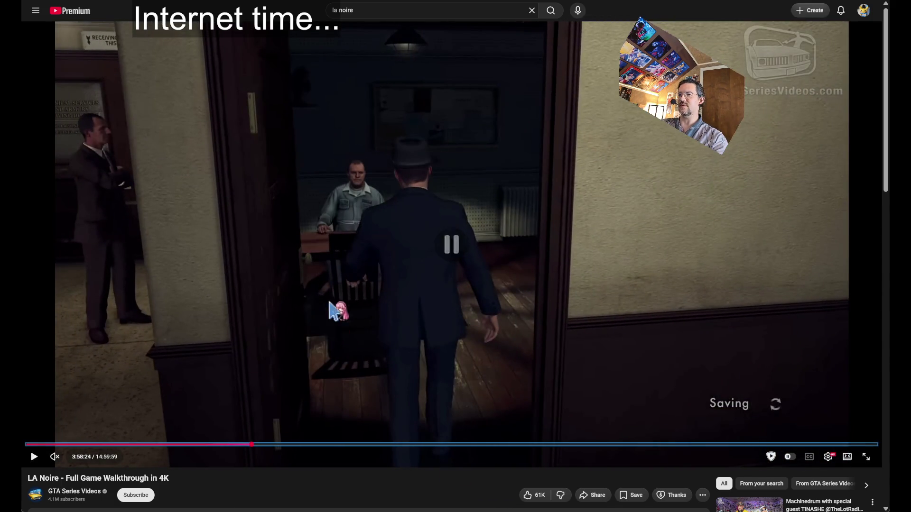
left_click(455, 422)
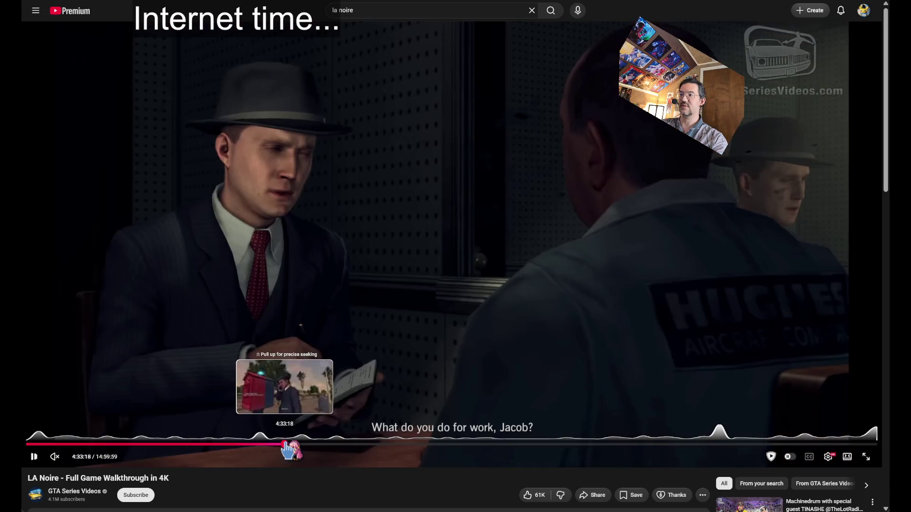
Jump the walkthrough ahead to 4:33, then about 5:00, and select the search text
left_click(285, 445)
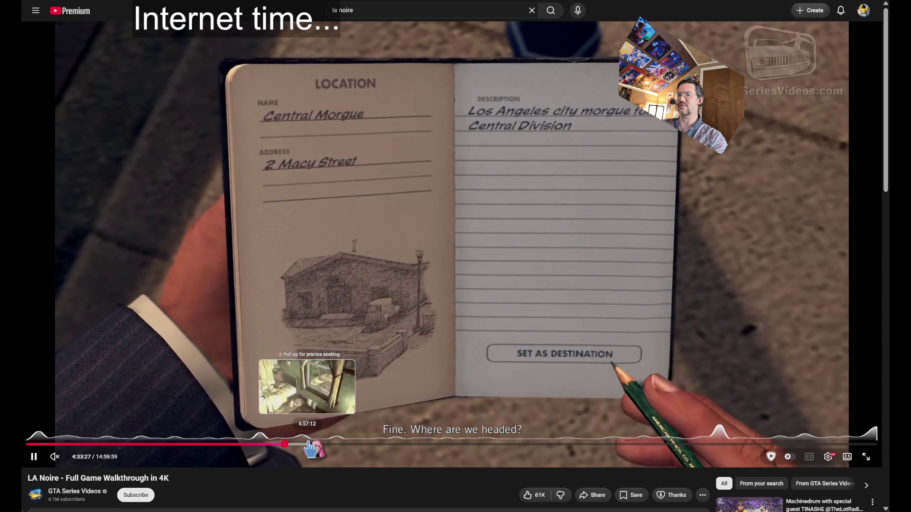
left_click(310, 445)
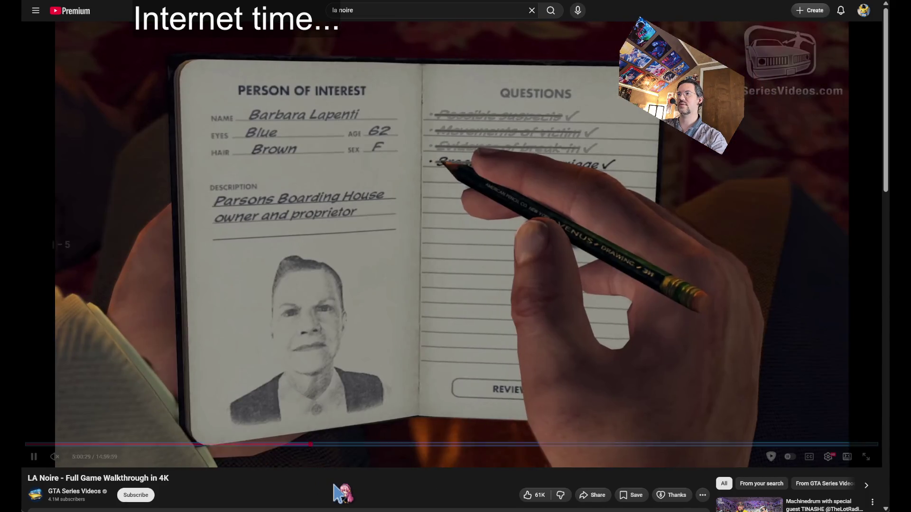
key("Left")
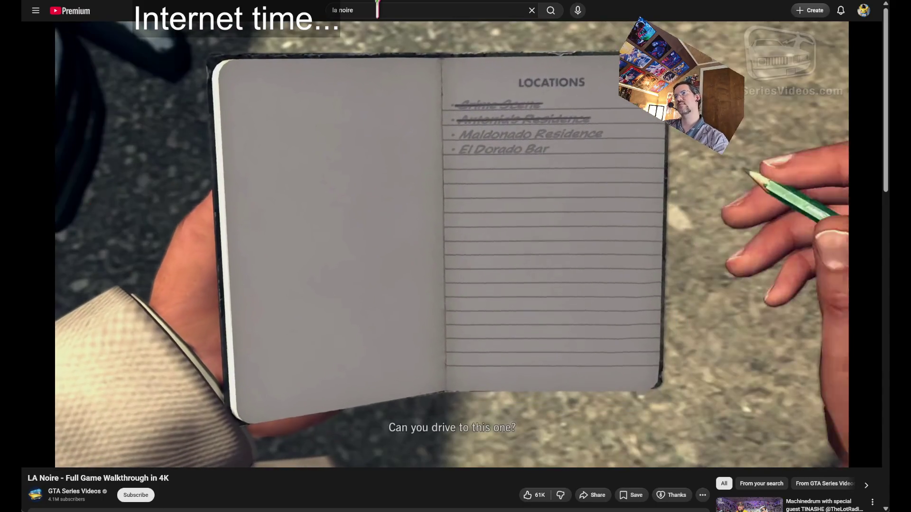
double_click(377, 10)
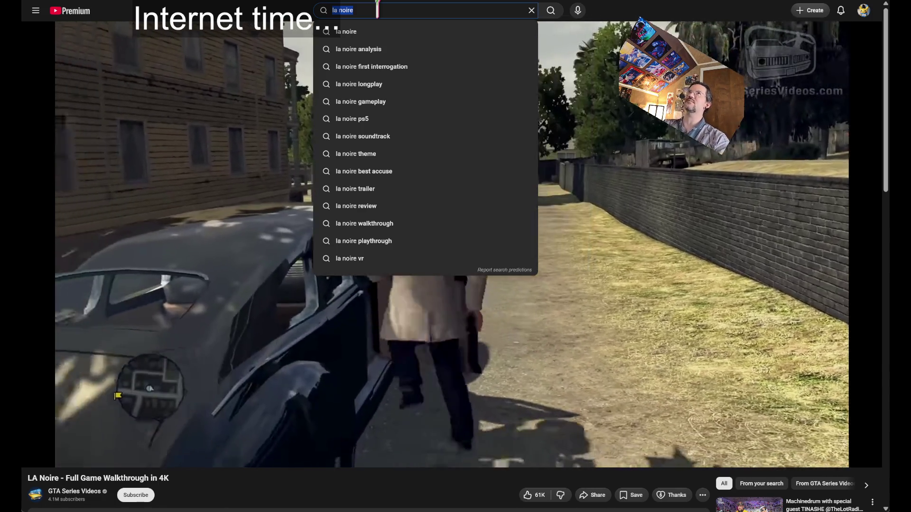
Search 'death stranding 2 longplay', open the 100% Platinum walkthrough, and seek to about 17:54
type("deat")
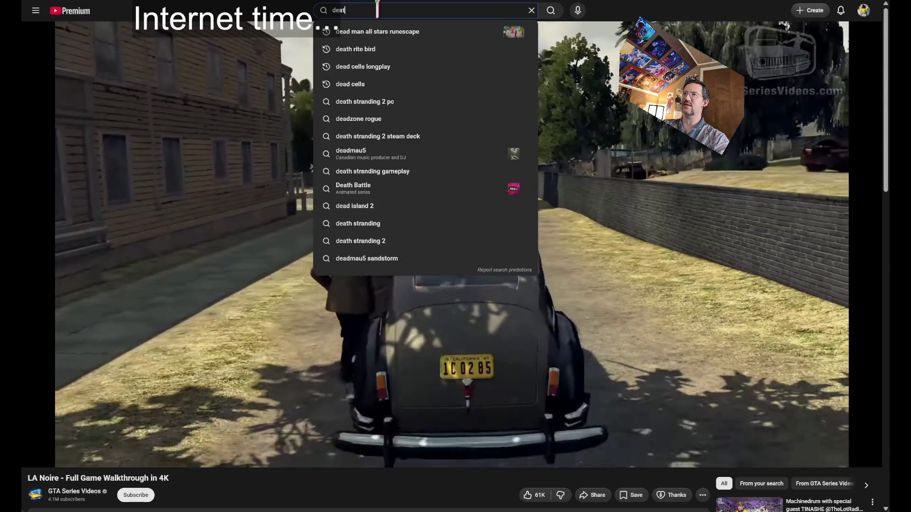
type("h stranding 2 longplay")
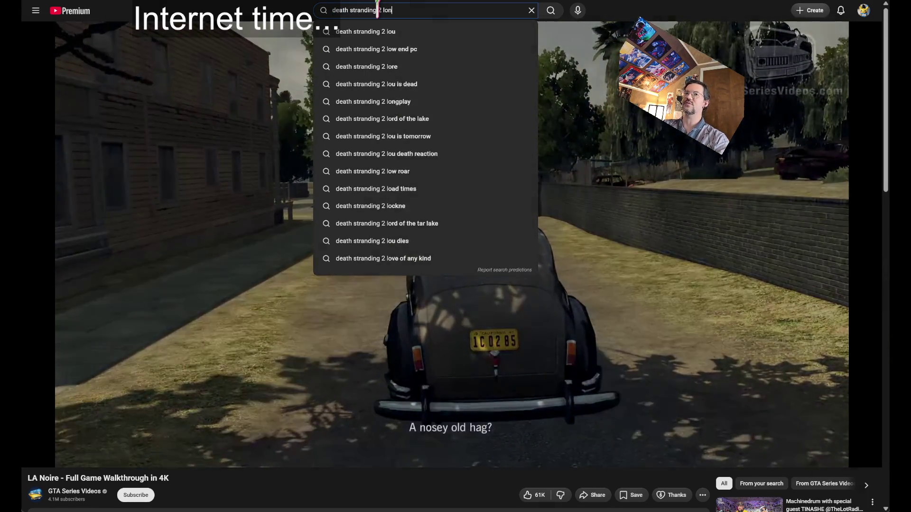
key("Return")
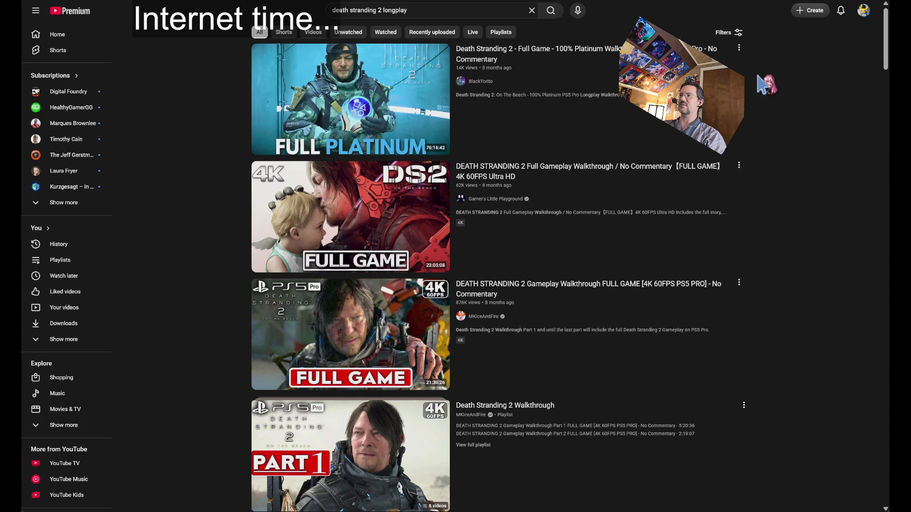
left_click(351, 100)
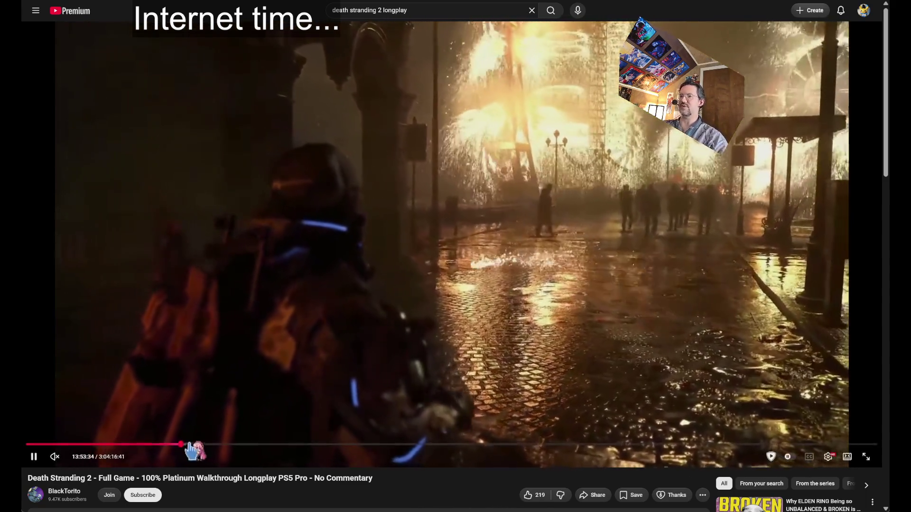
left_click_drag(197, 445, 201, 445)
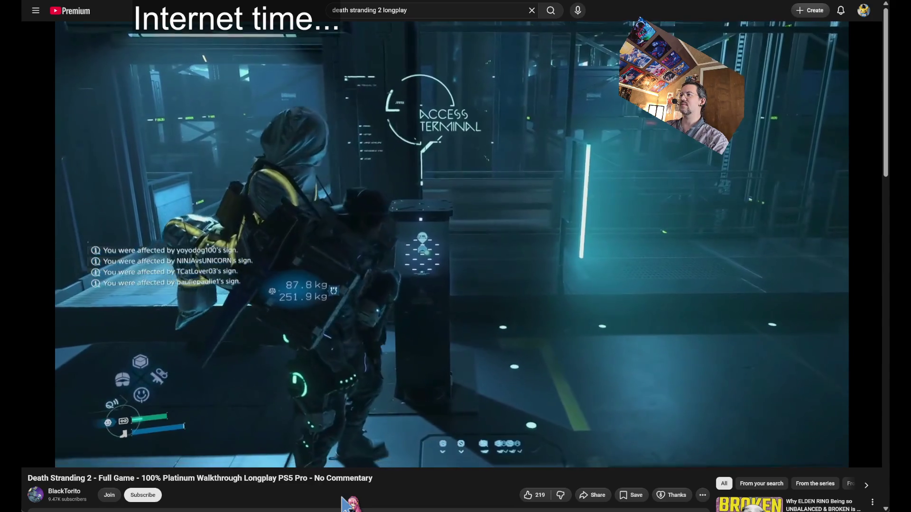
key("Right")
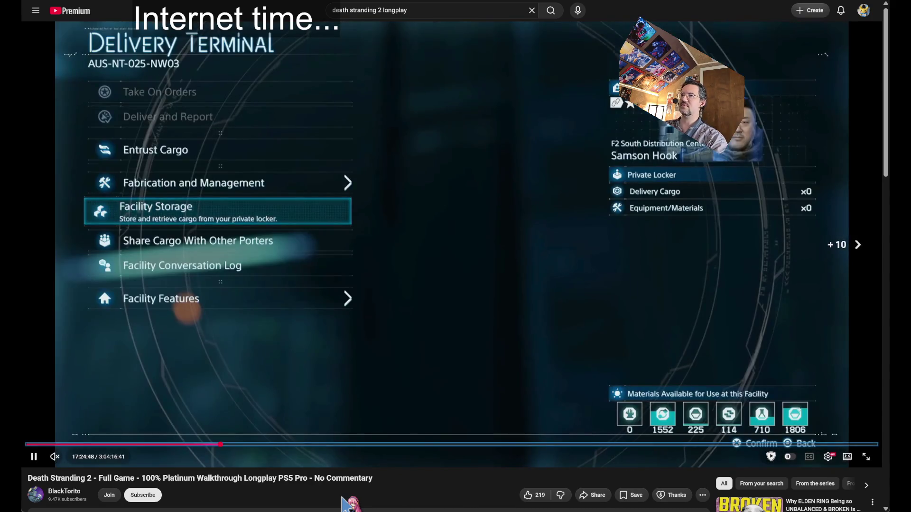
key("Right")
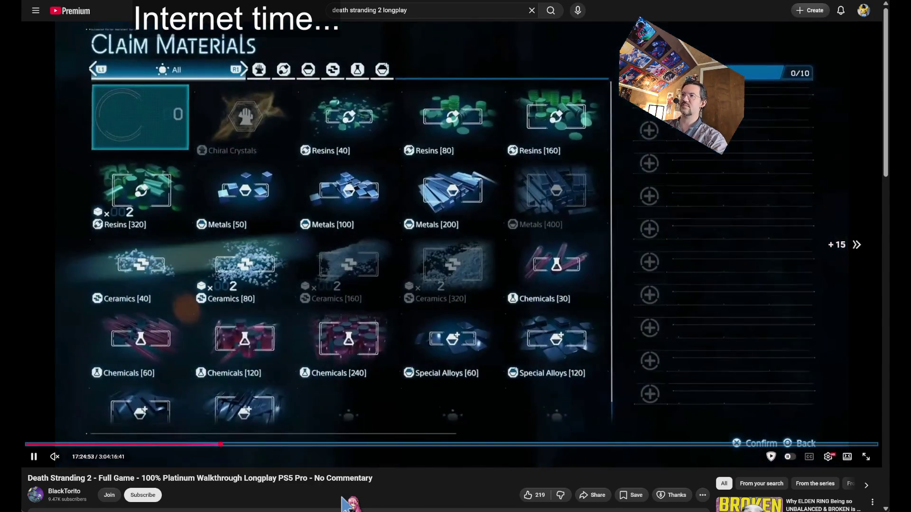
key("Right")
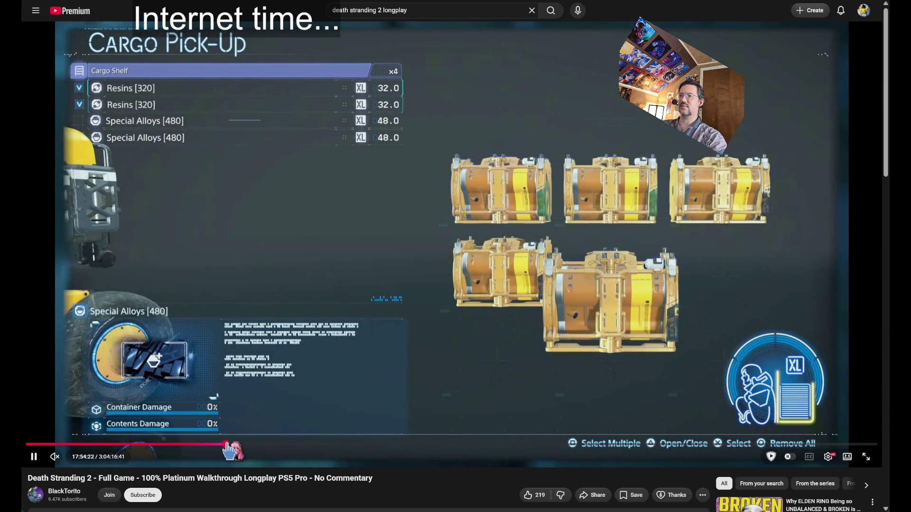
left_click(226, 444)
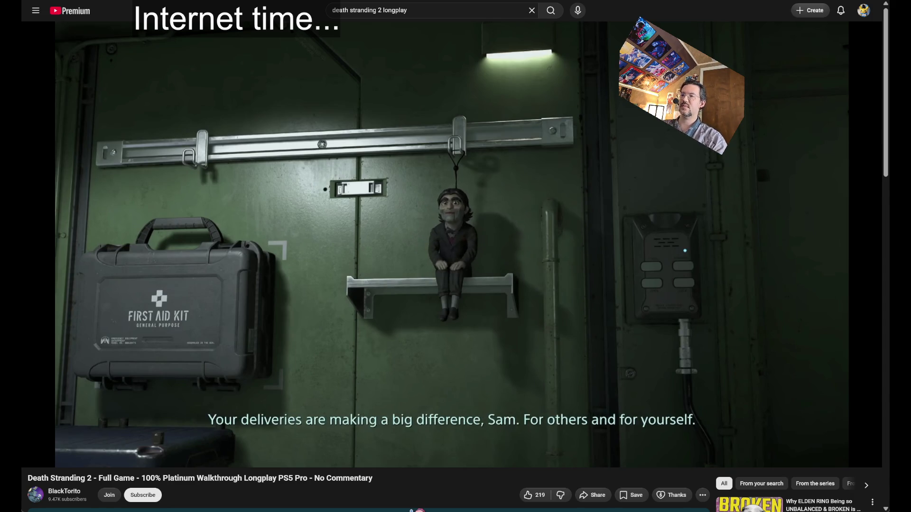
Seek the Death Stranding 2 longplay forward to 18:15, then to 22:08
key("Right")
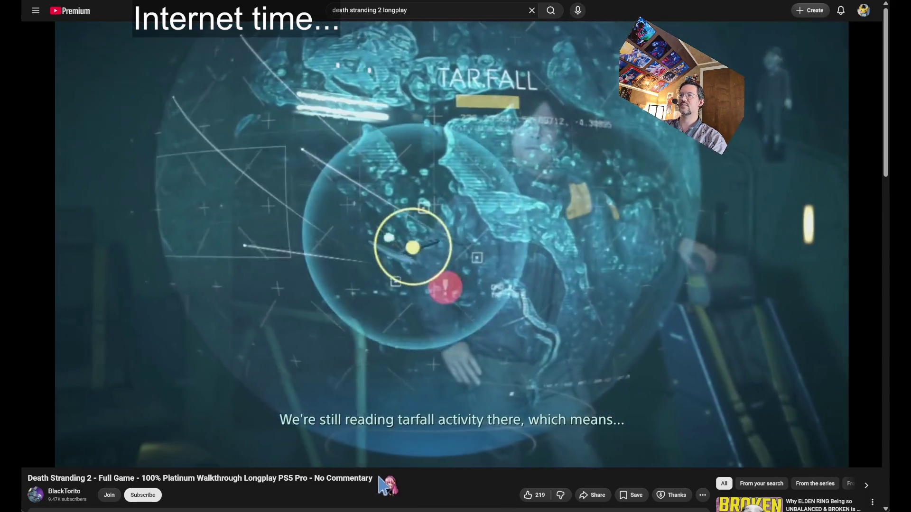
mouse_move(231, 455)
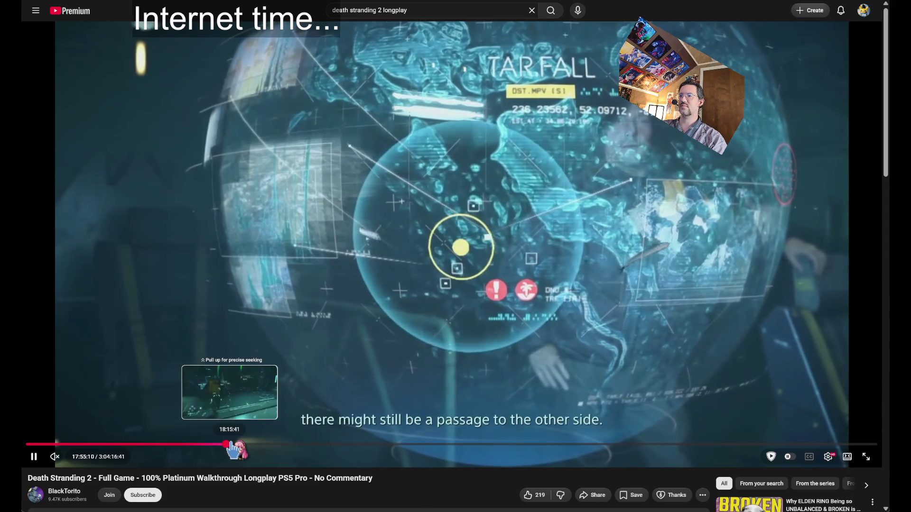
left_click(229, 444)
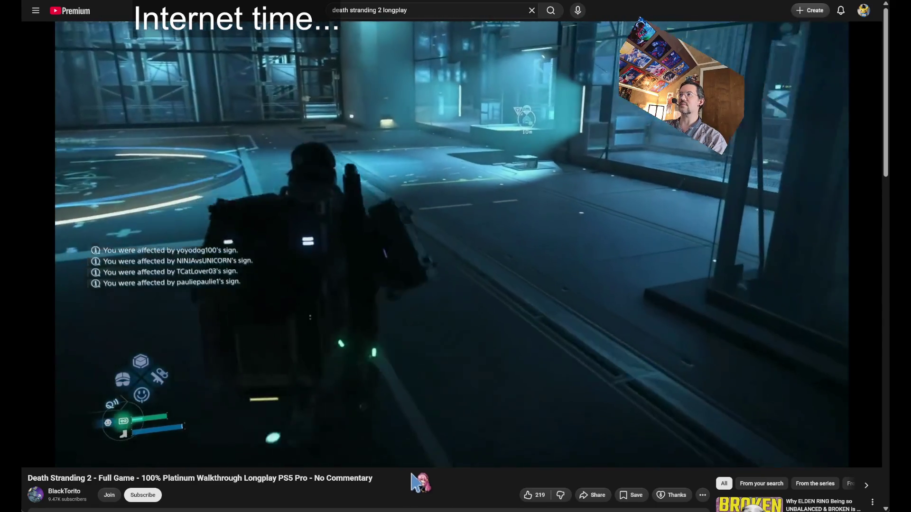
mouse_move(371, 245)
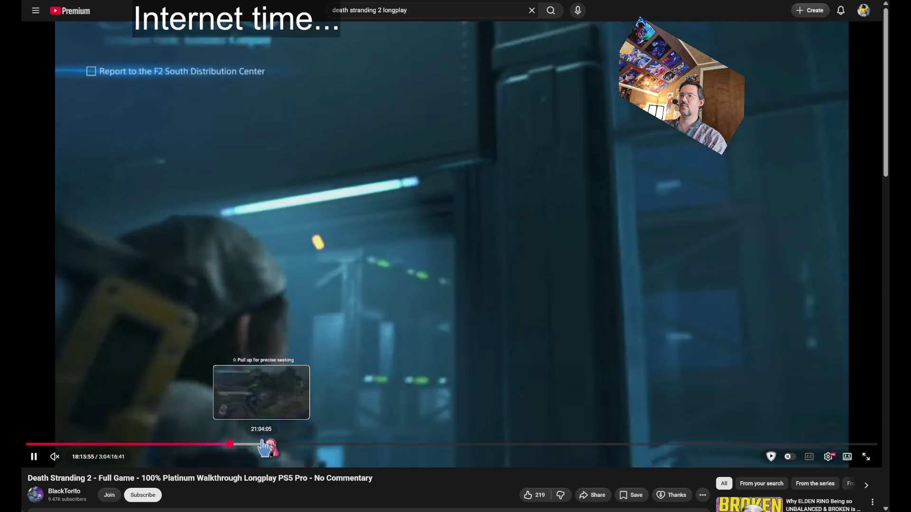
left_click(270, 445)
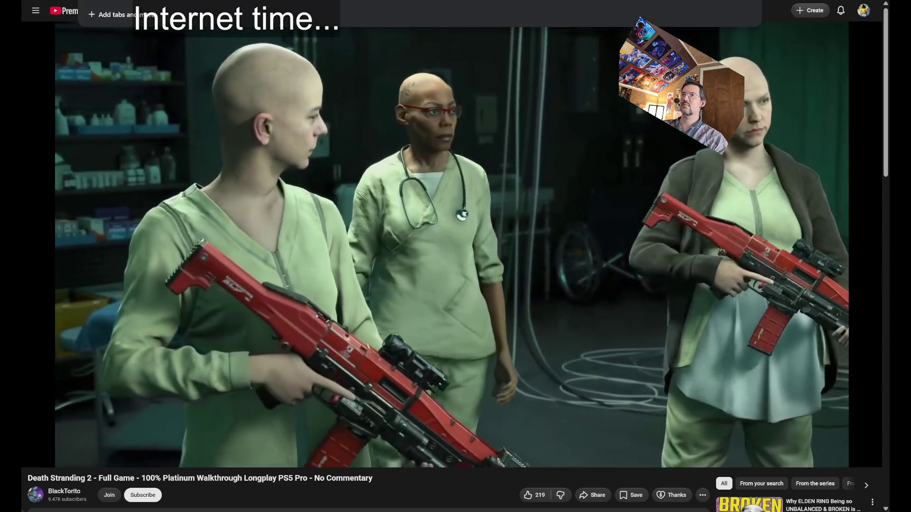
Search Google for 'ies profiles unreal' and open Epic's IES Light Profiles documentation
type("ies profiles")
key("Return")
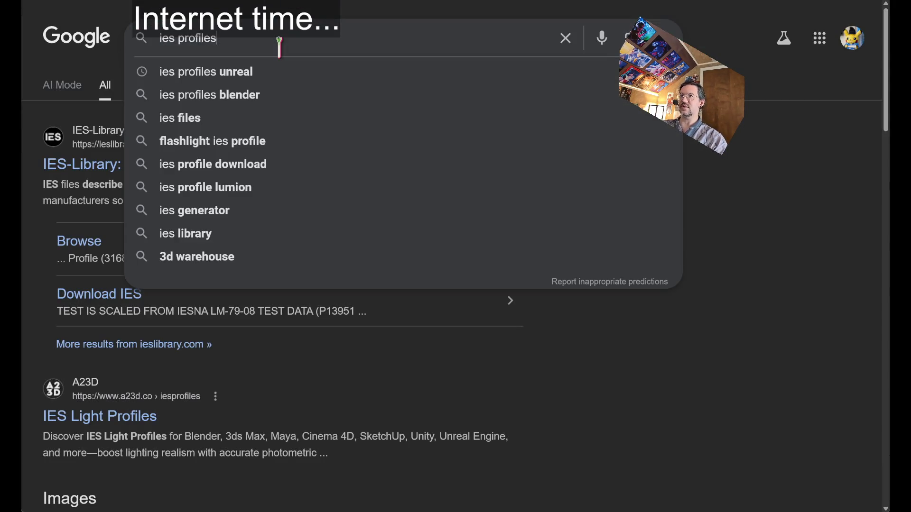
key("Return")
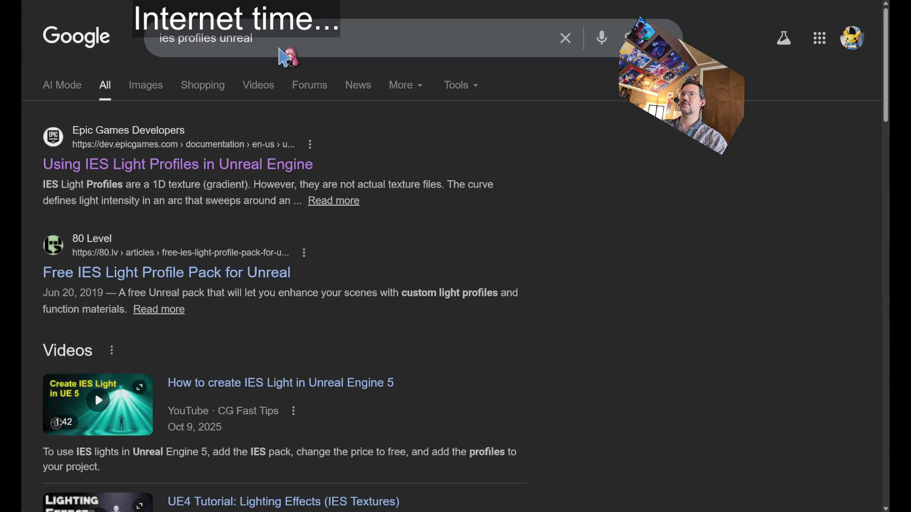
left_click(216, 166)
Read through the page, compare with its slider, and return to the search results
scroll(494, 150, "down", 6)
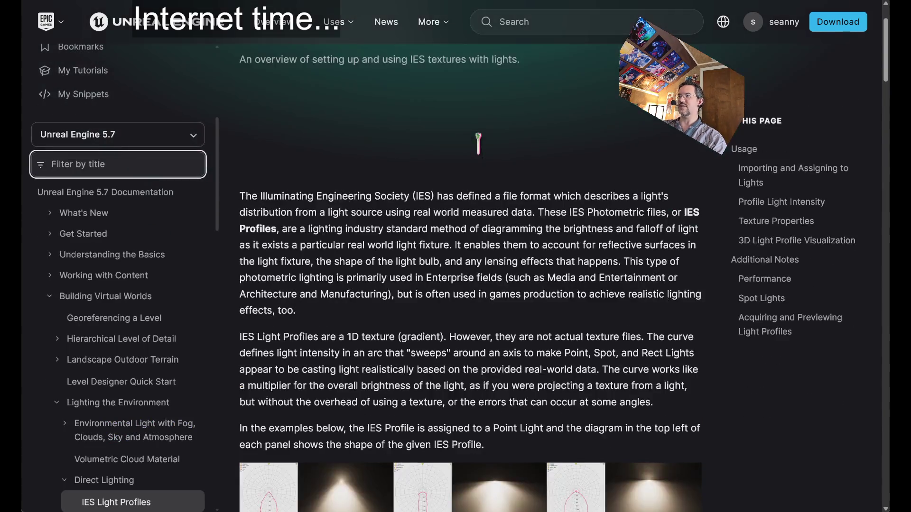
scroll(441, 285, "down", 20)
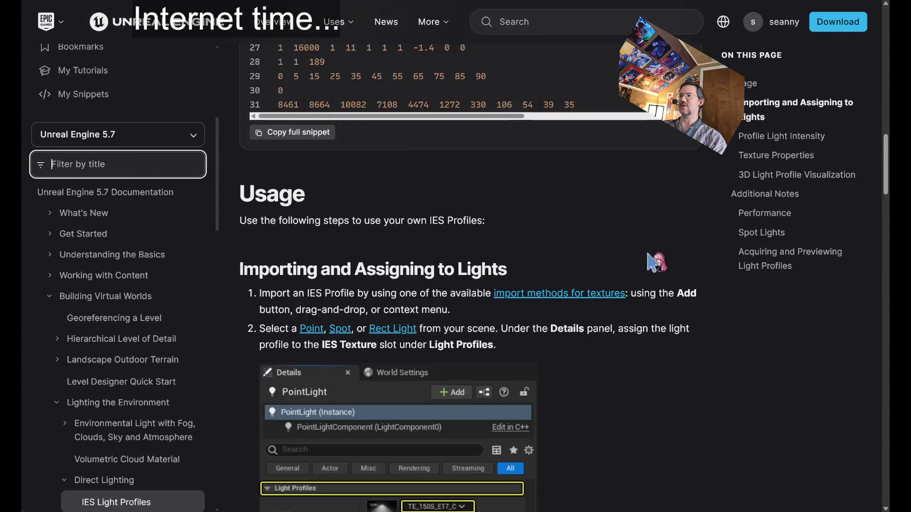
scroll(693, 275, "down", 2)
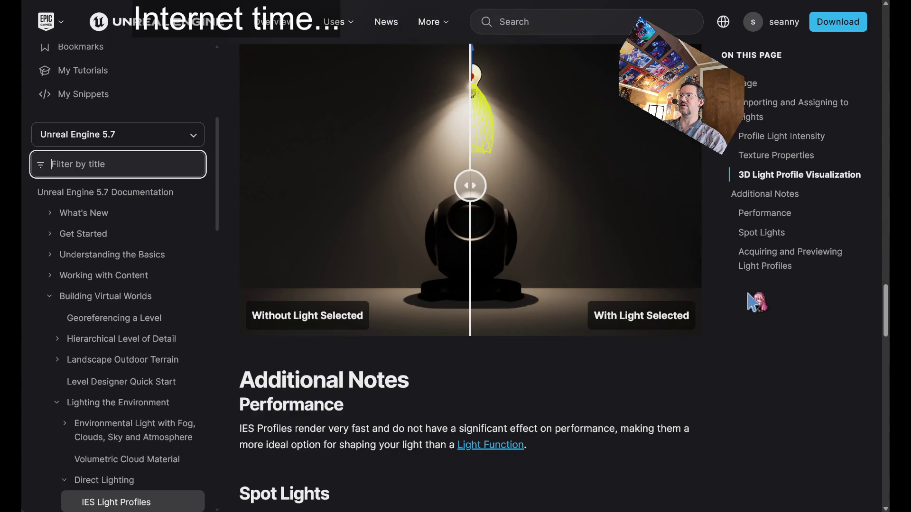
left_click_drag(472, 188, 280, 186)
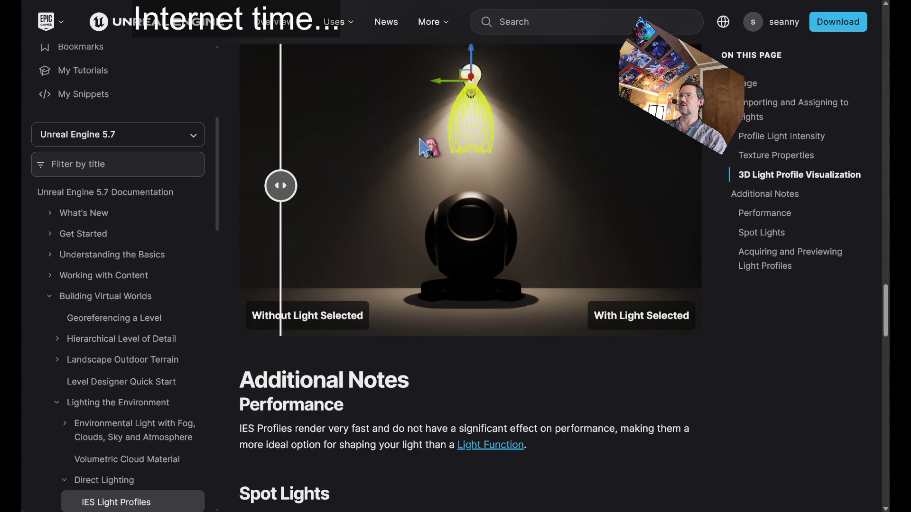
scroll(664, 294, "down", 20)
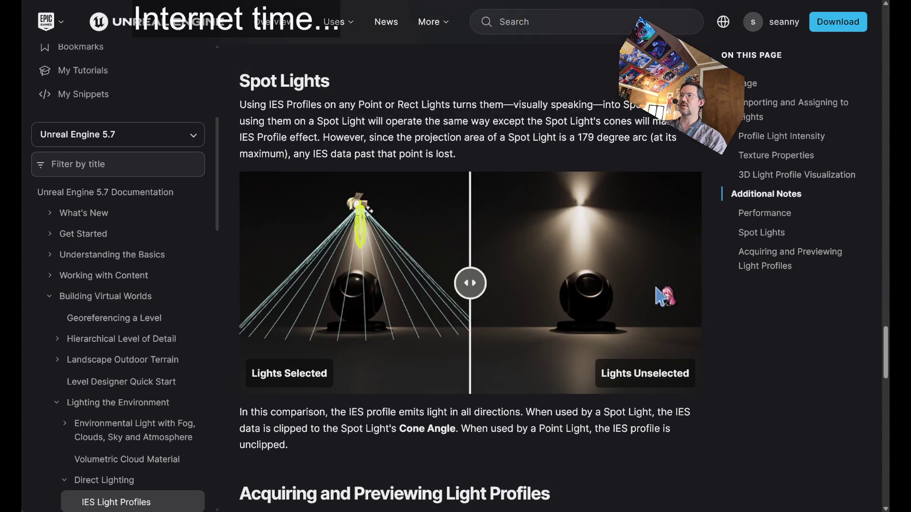
scroll(663, 297, "up", 5)
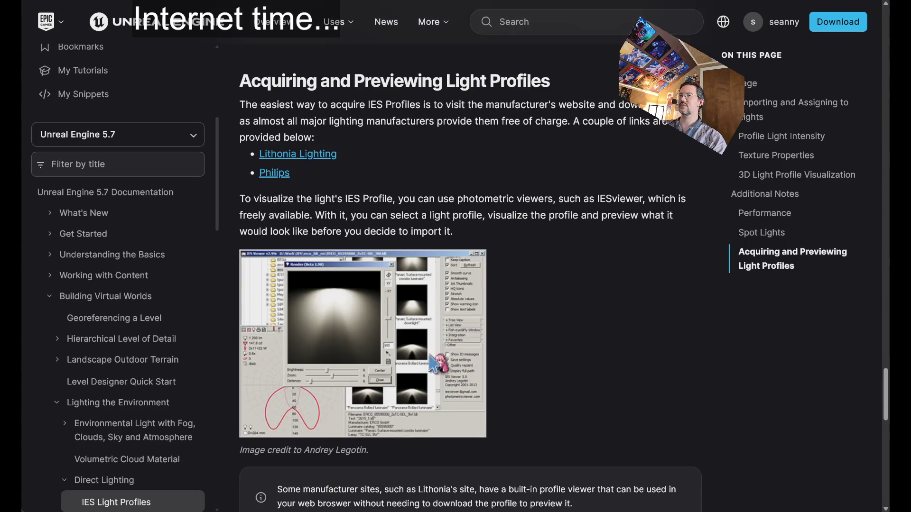
key("alt+Left")
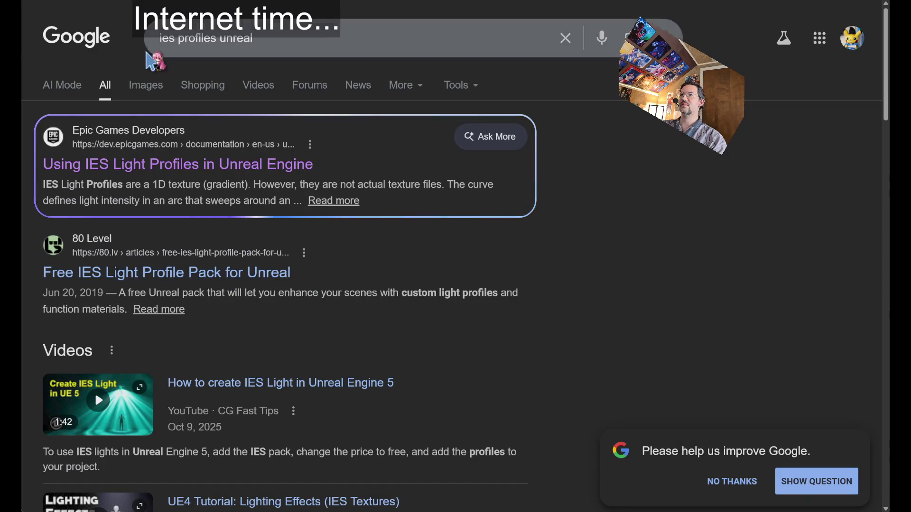
Switch to Google Images and search for 'ies profiles'
left_click(145, 85)
left_click(314, 38)
key("BackSpace")
key("BackSpace")
key("BackSpace")
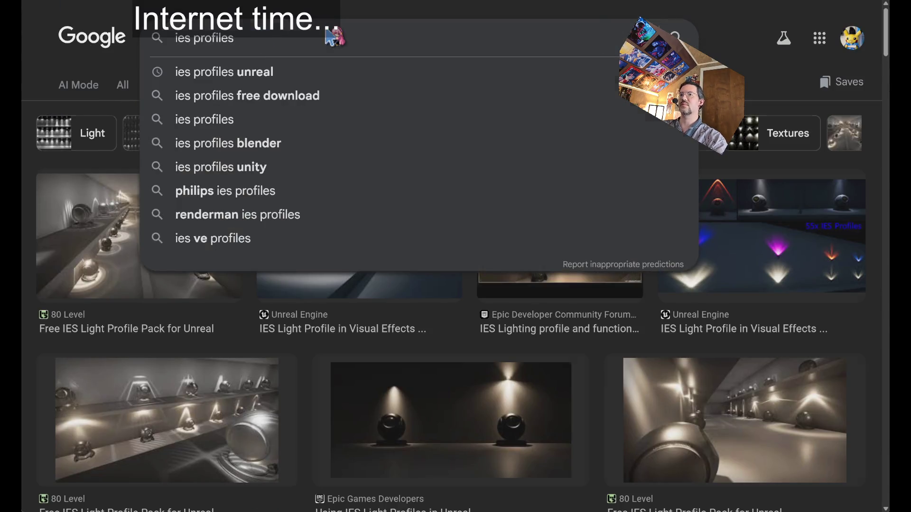
key("Return")
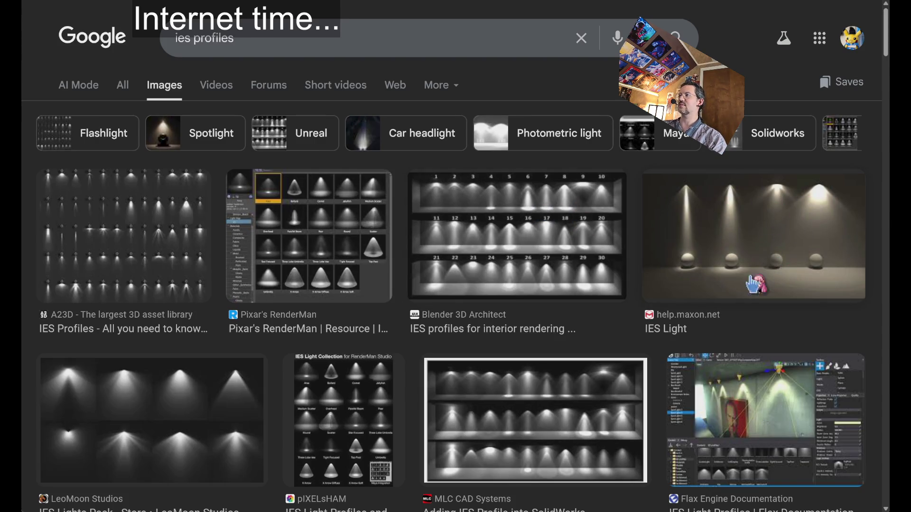
Scroll through the IES light profile image results
scroll(259, 379, "down", 3)
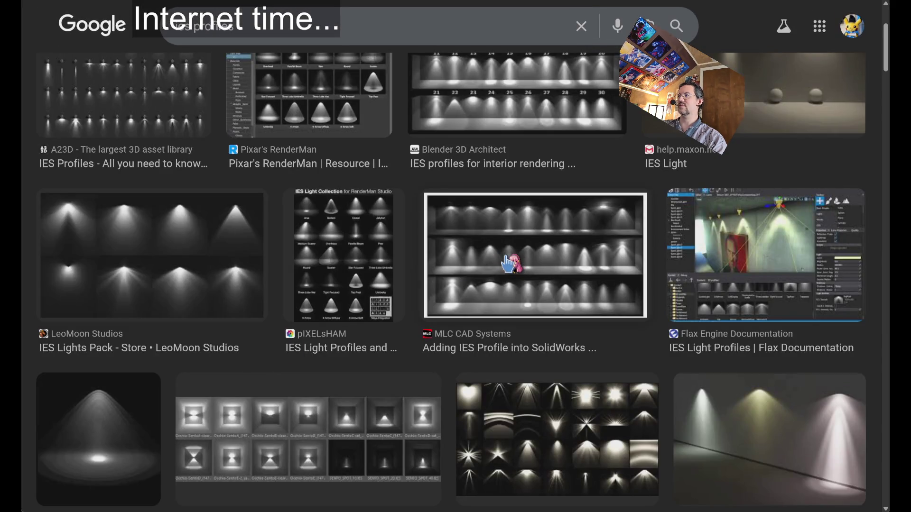
scroll(506, 260, "down", 5)
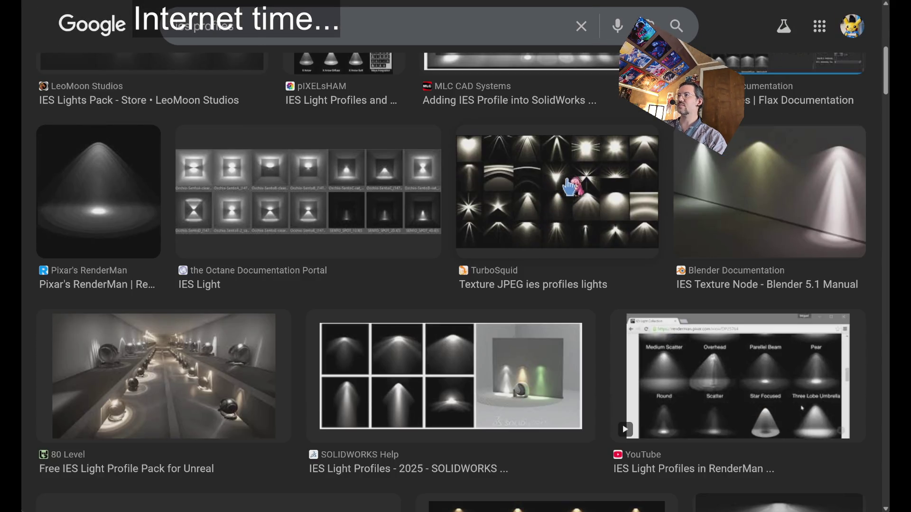
scroll(615, 312, "down", 5)
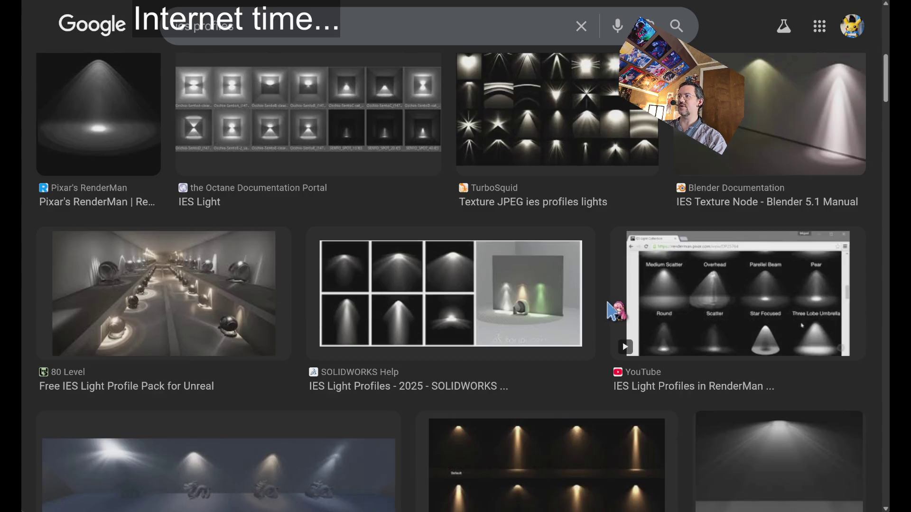
scroll(615, 312, "up", 2)
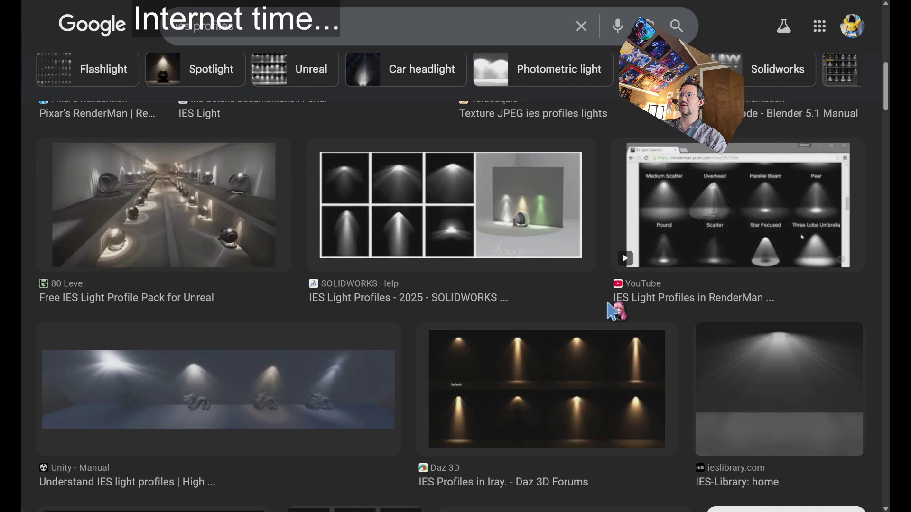
scroll(407, 330, "down", 2)
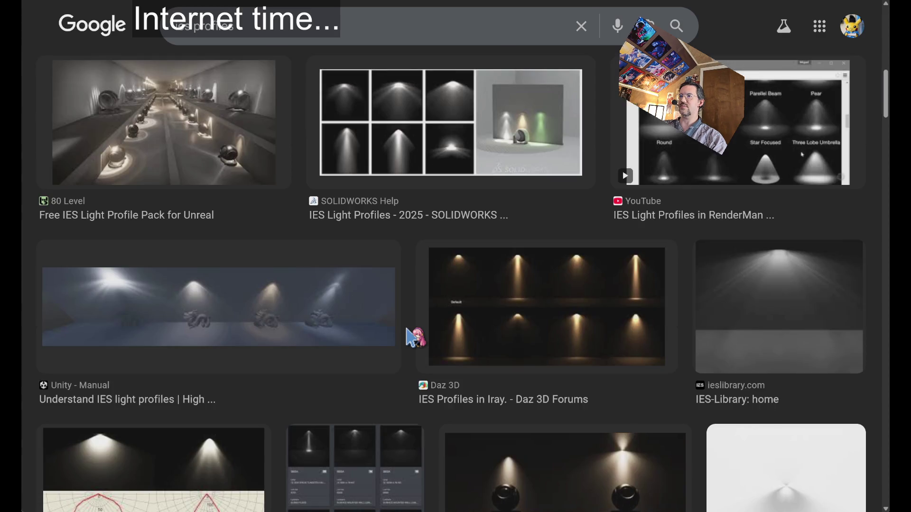
scroll(407, 329, "down", 2)
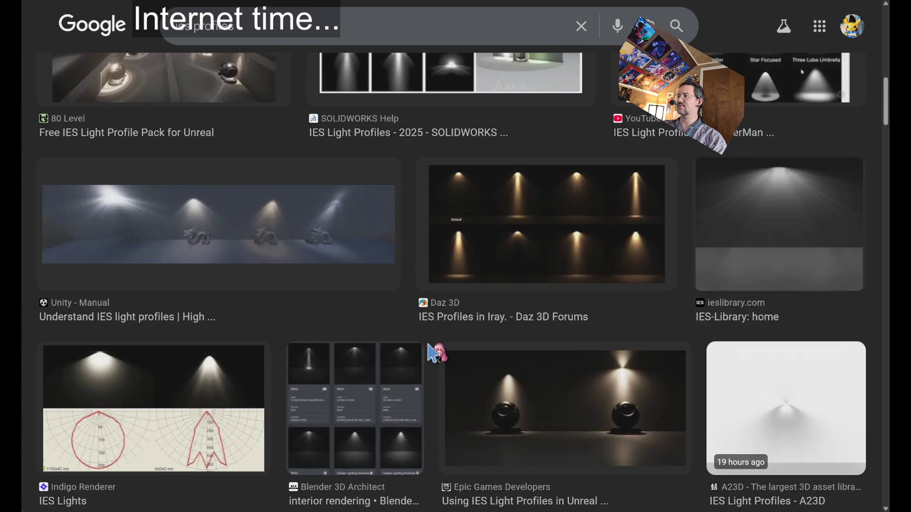
scroll(434, 352, "down", 2)
scroll(433, 353, "down", 4)
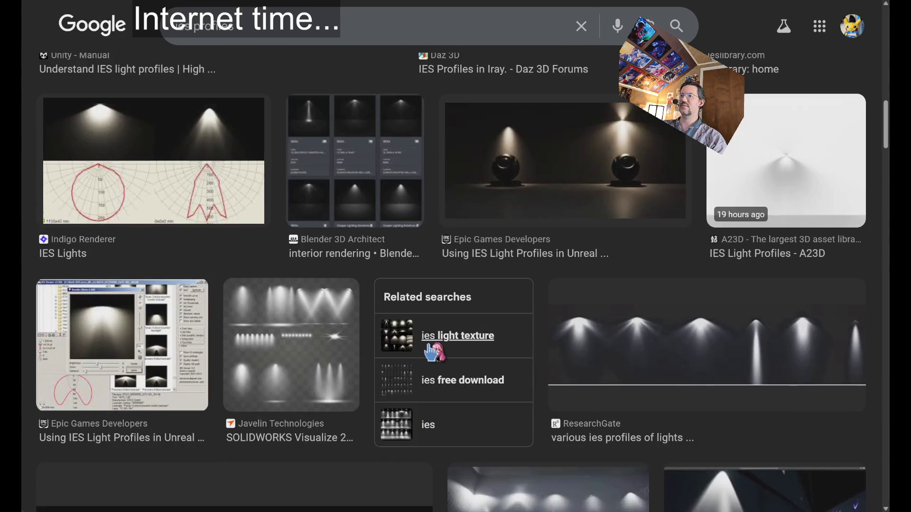
scroll(377, 284, "down", 4)
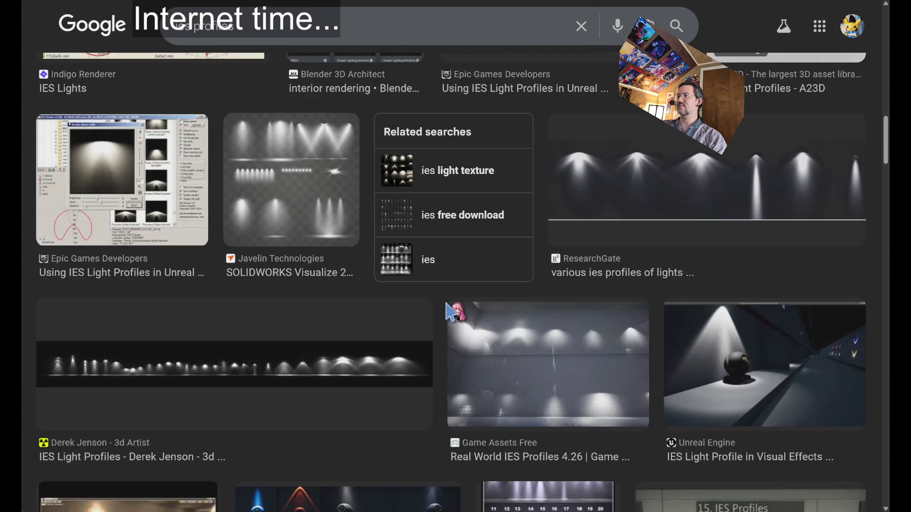
scroll(442, 307, "down", 2)
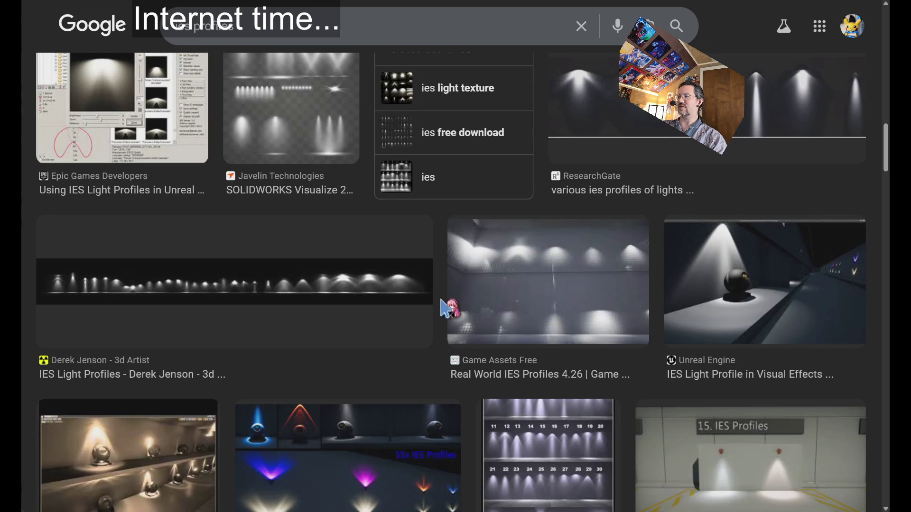
scroll(446, 311, "down", 4)
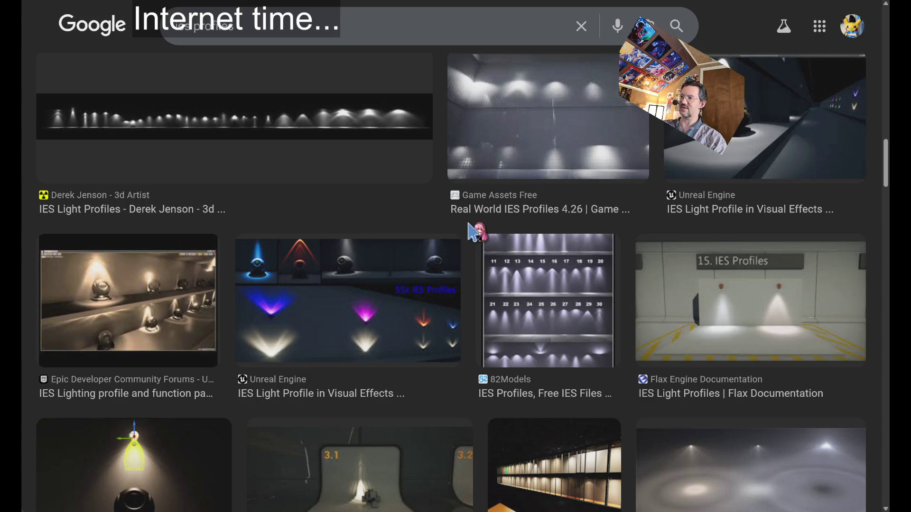
scroll(473, 232, "down", 6)
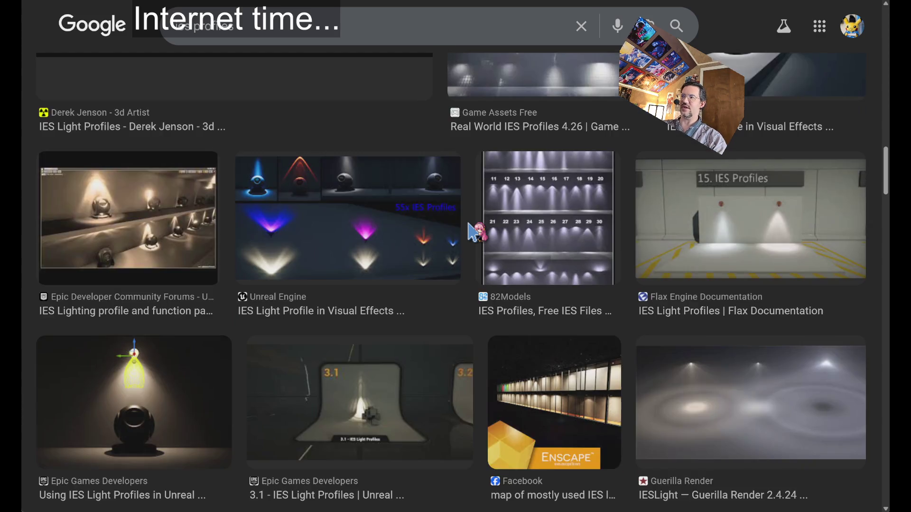
mouse_move(484, 168)
left_mouse_down()
mouse_move(473, 256)
mouse_move(488, 356)
left_mouse_up()
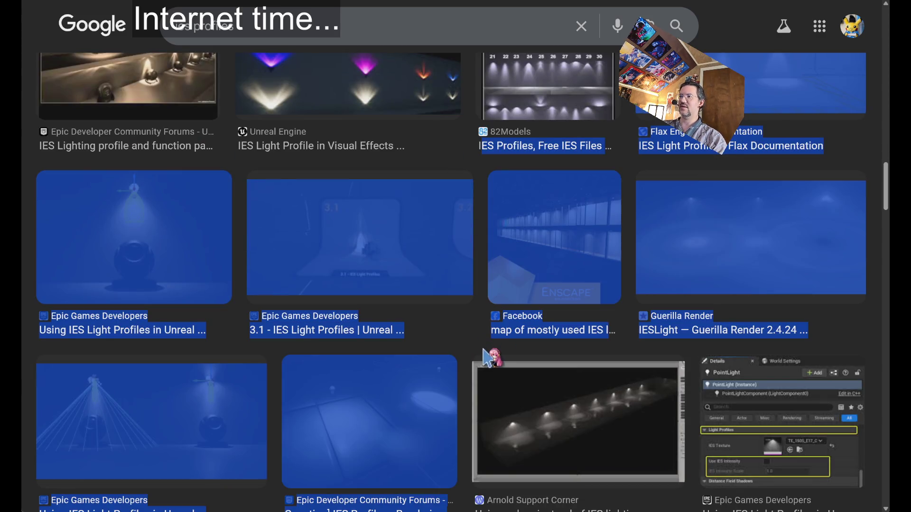
left_click(474, 352)
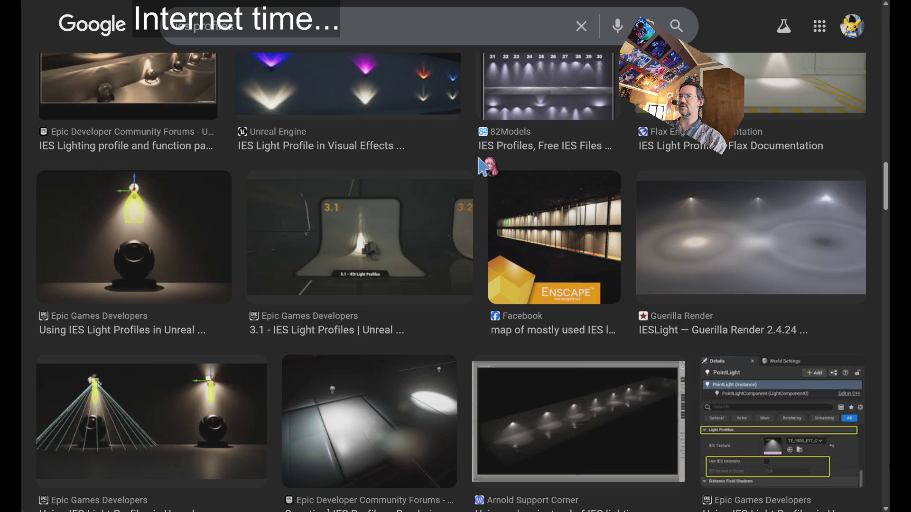
mouse_move(480, 160)
left_mouse_down()
mouse_move(463, 332)
mouse_move(476, 368)
mouse_move(469, 356)
mouse_move(593, 389)
mouse_move(850, 410)
left_mouse_up()
left_click(473, 351)
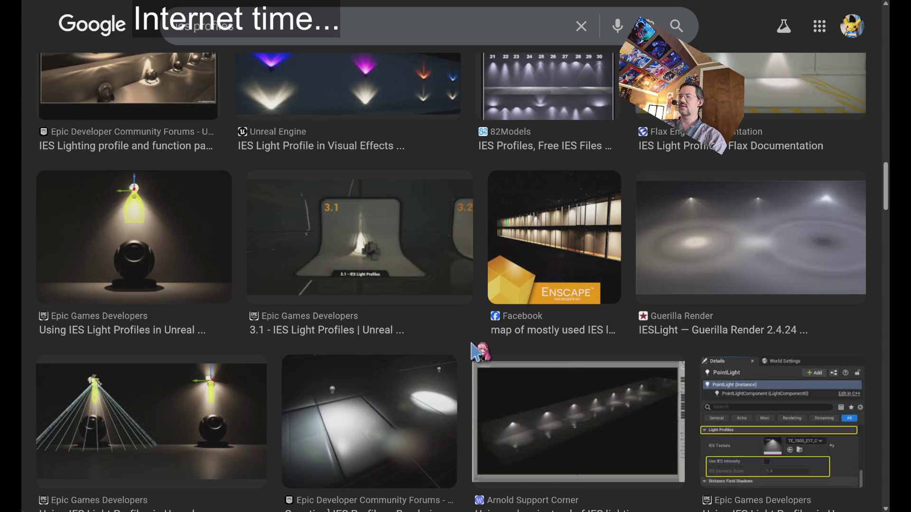
Preview the Lesterbanks RedShift attic IES render, then switch to another window
scroll(471, 343, "down", 2)
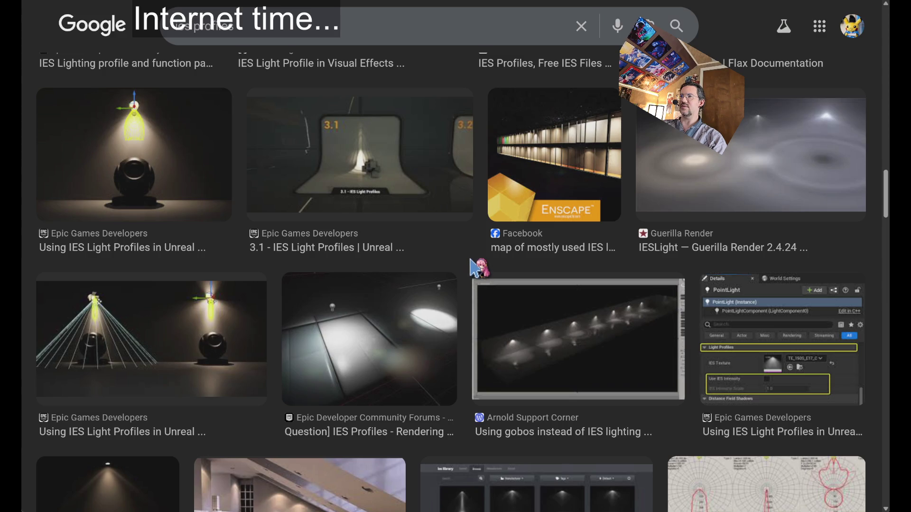
scroll(467, 262, "down", 2)
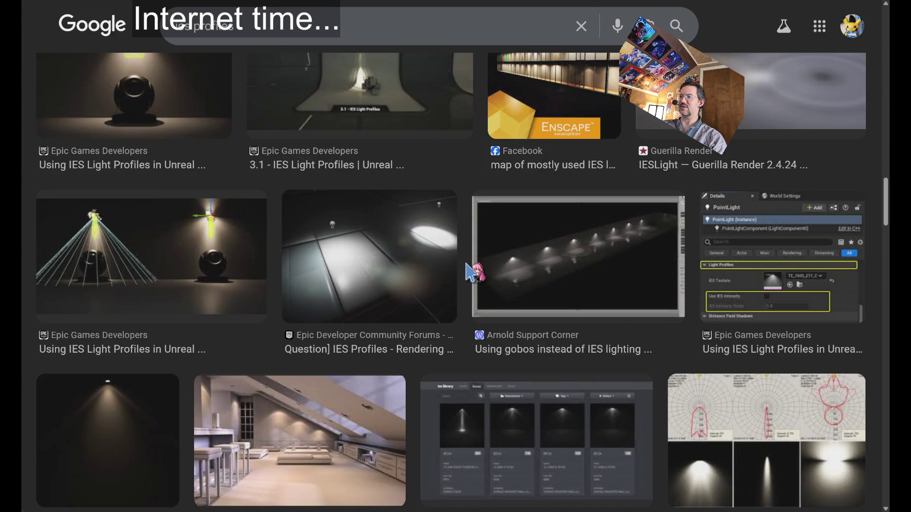
scroll(466, 271, "down", 4)
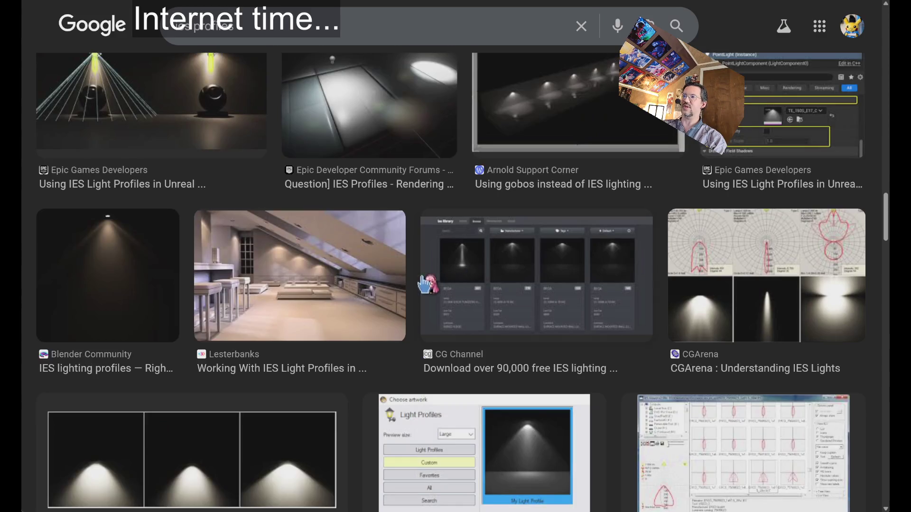
left_click(280, 290)
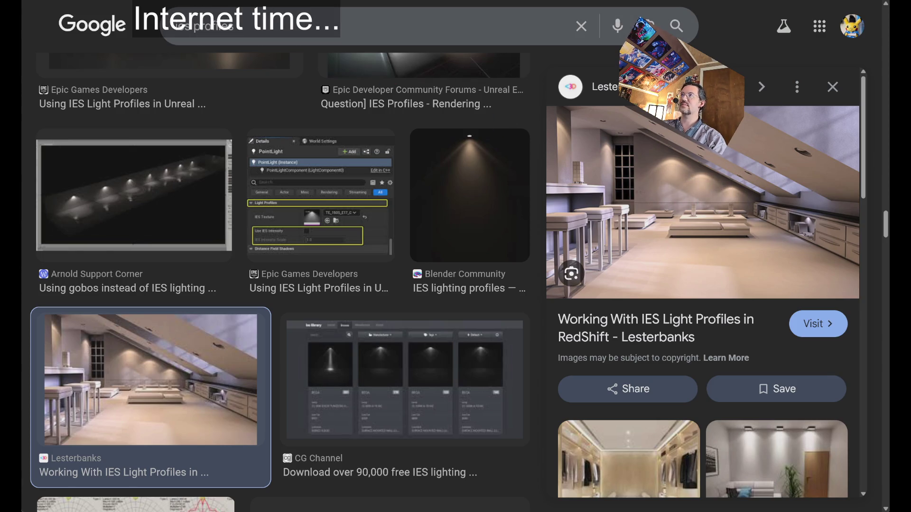
key("alt+Tab")
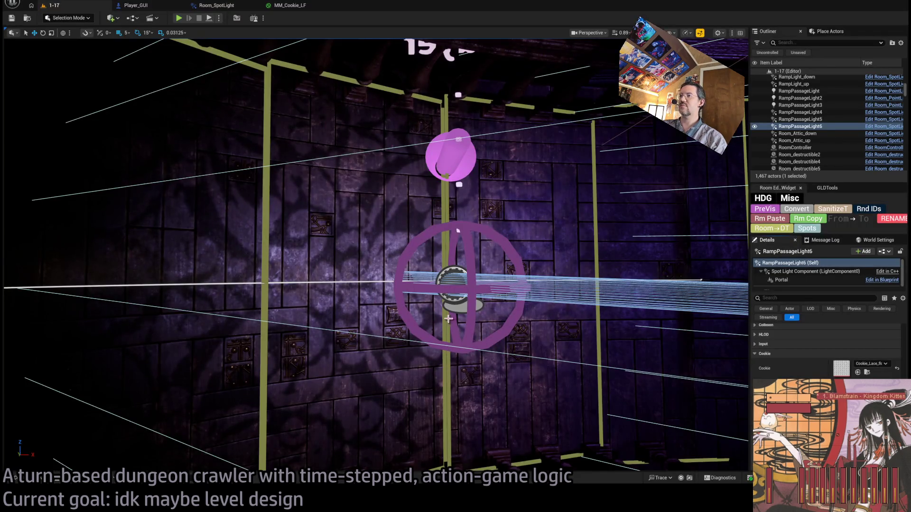
mouse_move(448, 319)
left_mouse_down()
mouse_move(570, 311)
mouse_move(741, 329)
mouse_move(463, 320)
left_mouse_up()
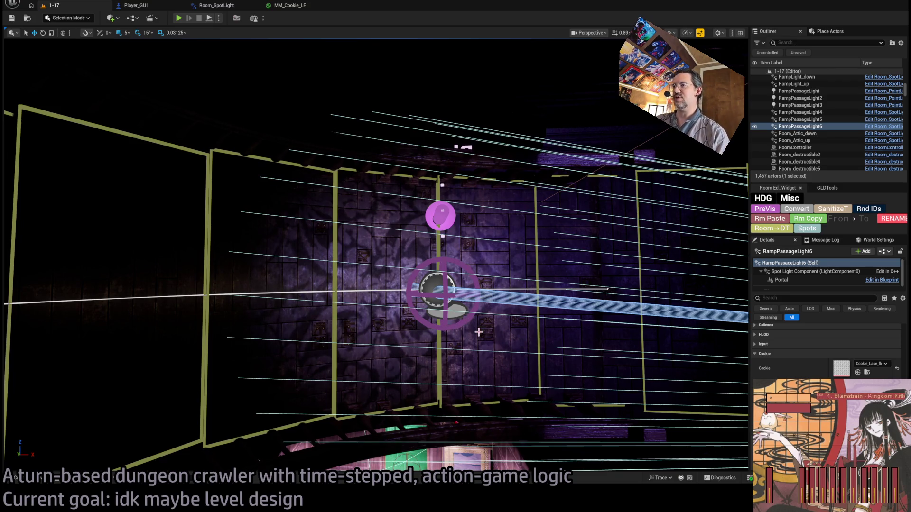
mouse_move(461, 306)
left_mouse_down()
mouse_move(534, 257)
mouse_move(711, 285)
mouse_move(595, 289)
mouse_move(561, 278)
mouse_move(592, 309)
mouse_move(555, 332)
mouse_move(520, 374)
mouse_move(508, 419)
mouse_move(486, 374)
left_mouse_up()
left_click_drag(379, 263, 381, 271)
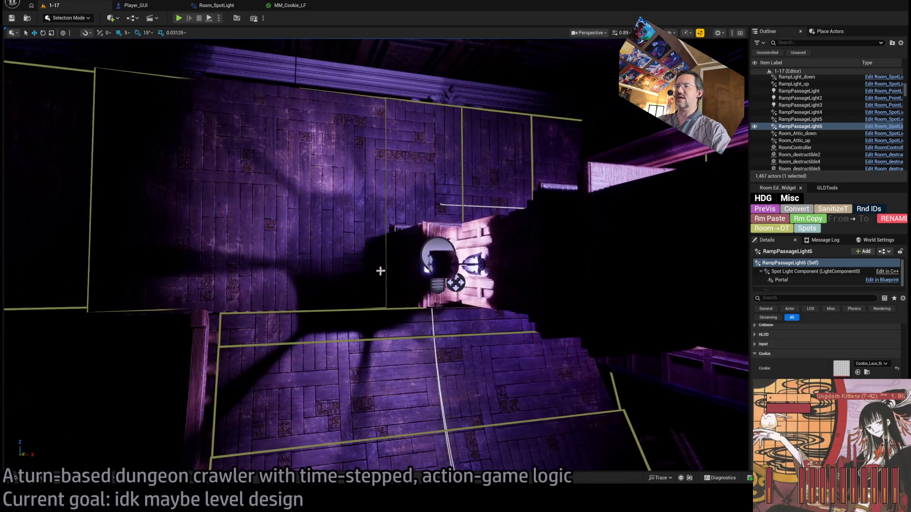
left_click_drag(404, 321, 400, 301)
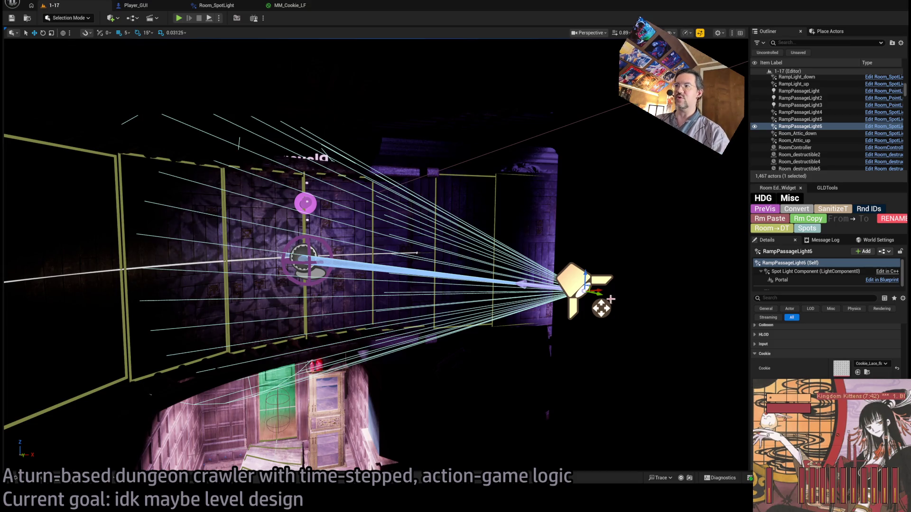
mouse_move(508, 333)
left_mouse_down()
mouse_move(505, 313)
mouse_move(507, 332)
mouse_move(661, 332)
left_mouse_up()
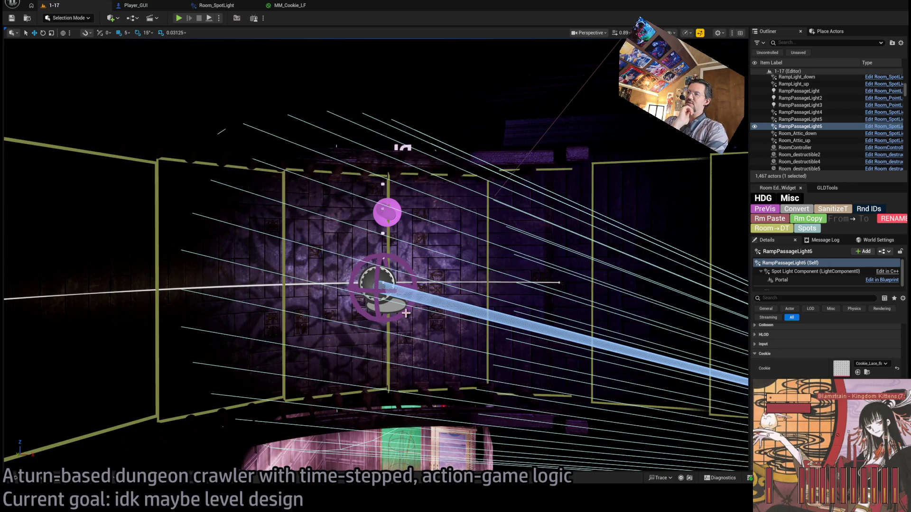
Compare the damask texture in Photoshop with the spotlight cookie in Unreal, then return to Photoshop
key("alt+Tab")
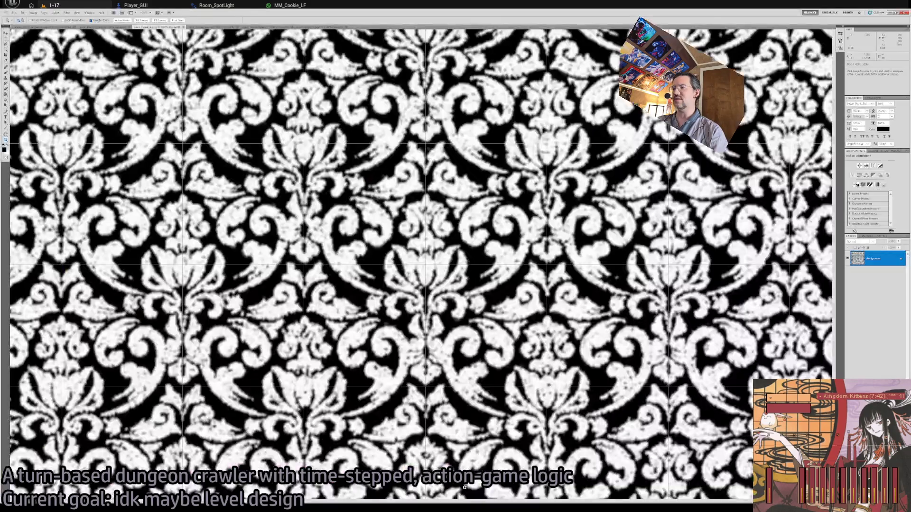
left_click(420, 258, "alt")
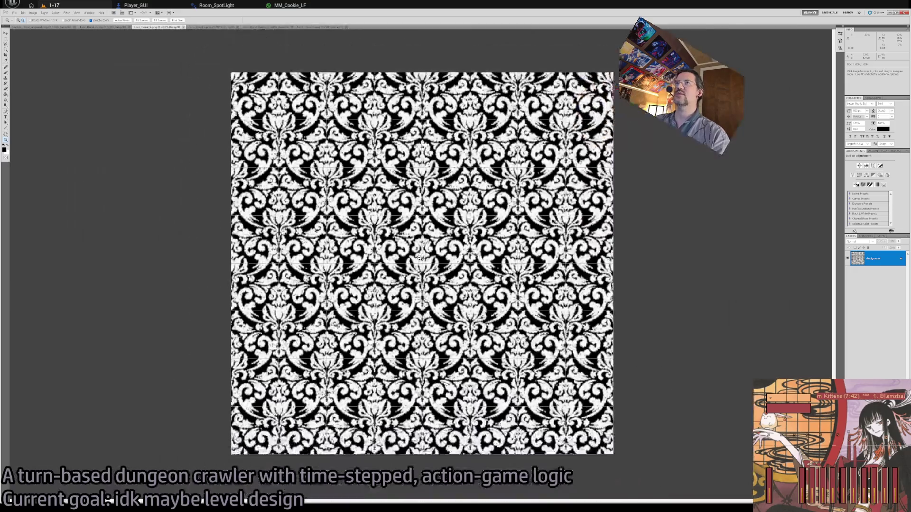
left_click(405, 252)
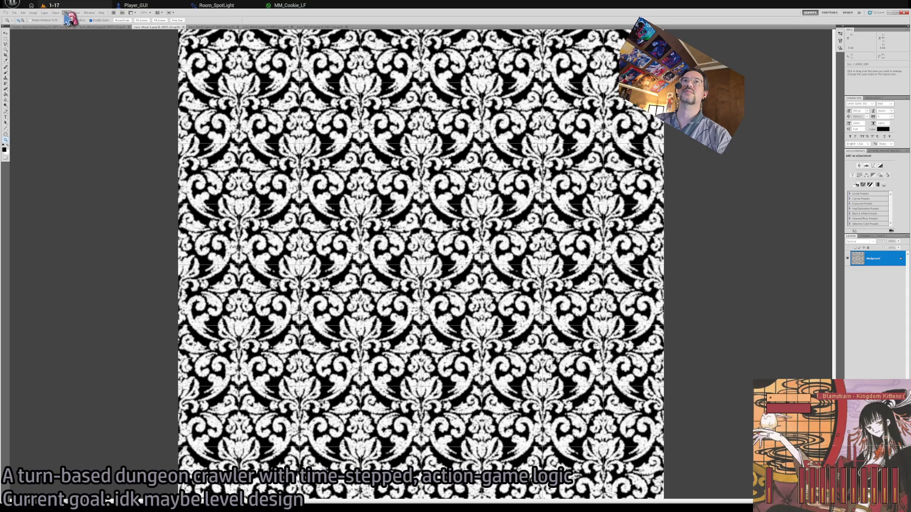
key("alt+Tab")
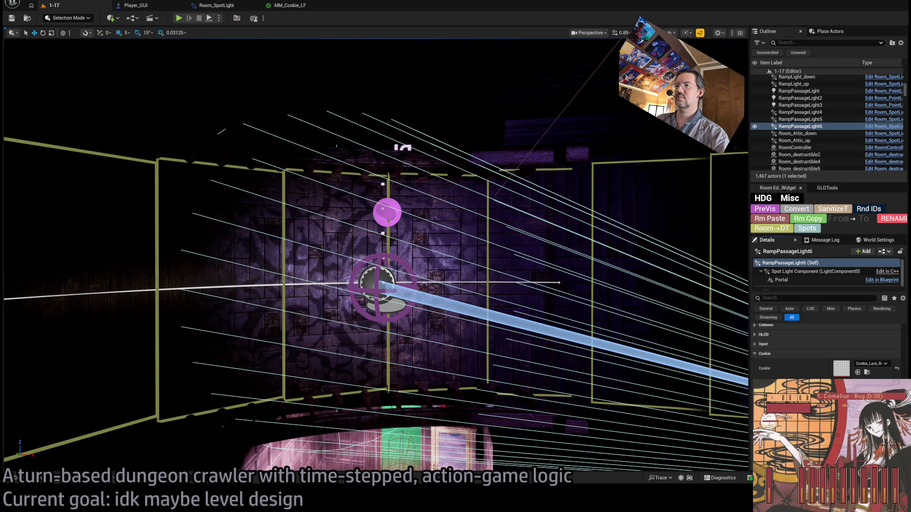
scroll(492, 190, "down", 3)
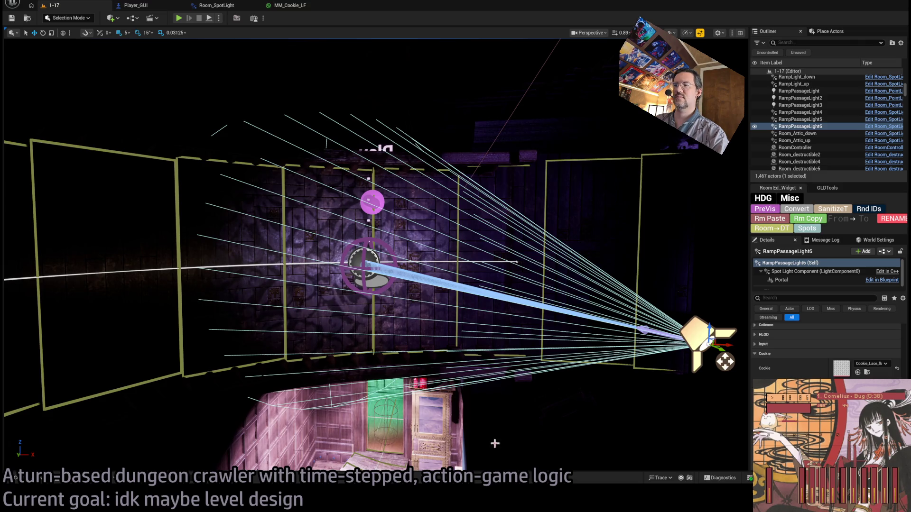
key("alt+Tab")
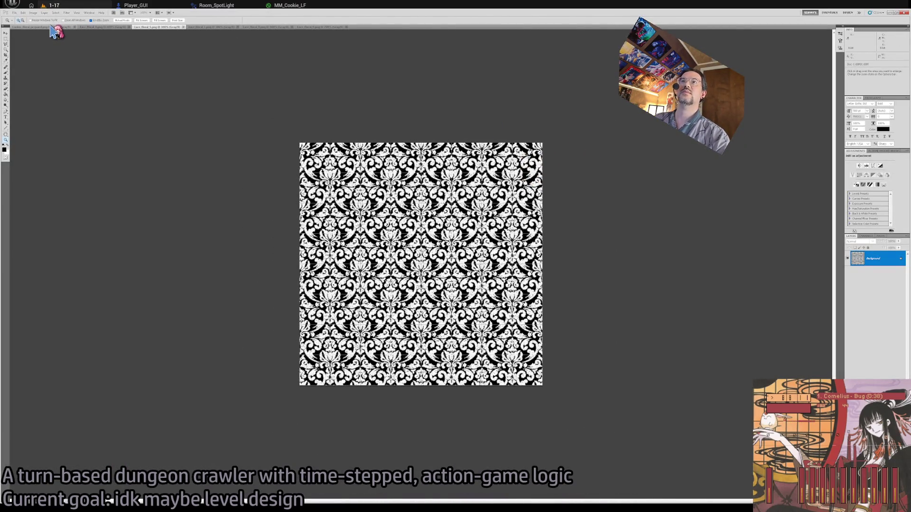
left_click(50, 27)
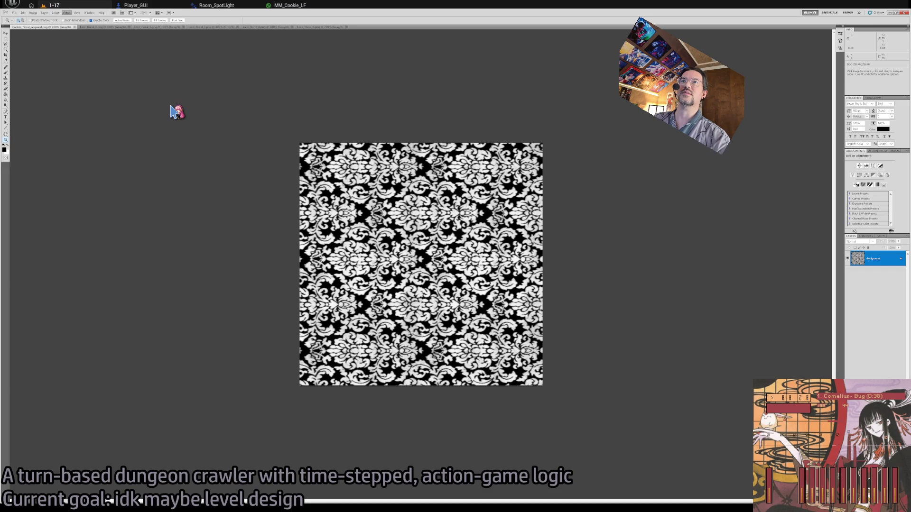
Apply Gaussian Blur to the Cookie_floral_jacquard texture
key("ctrl+alt+f")
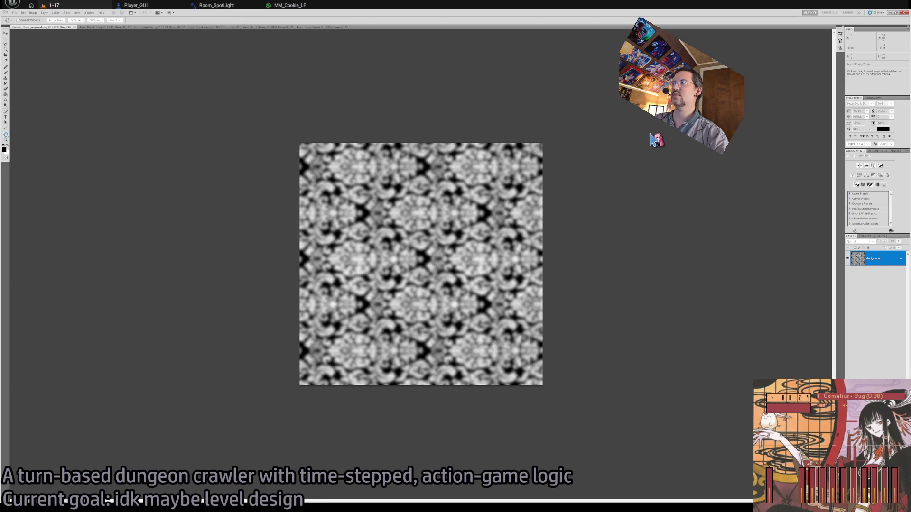
key("Return")
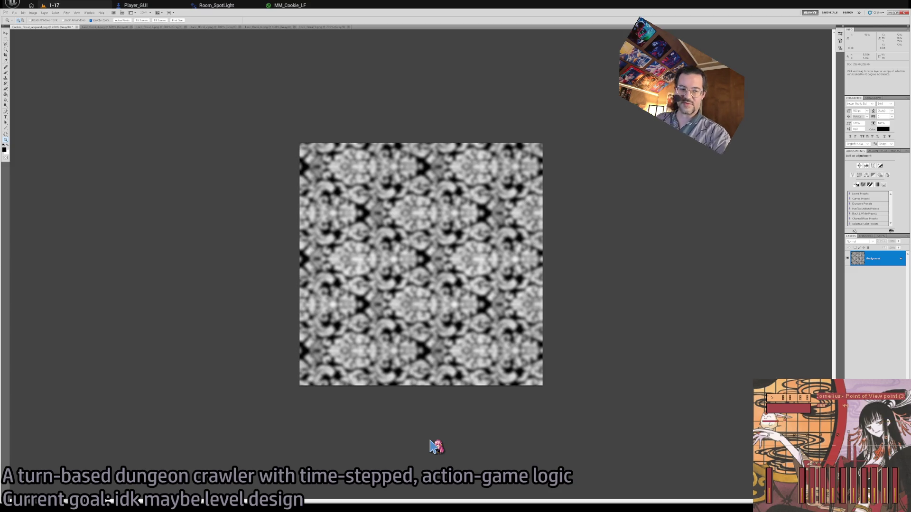
key("z")
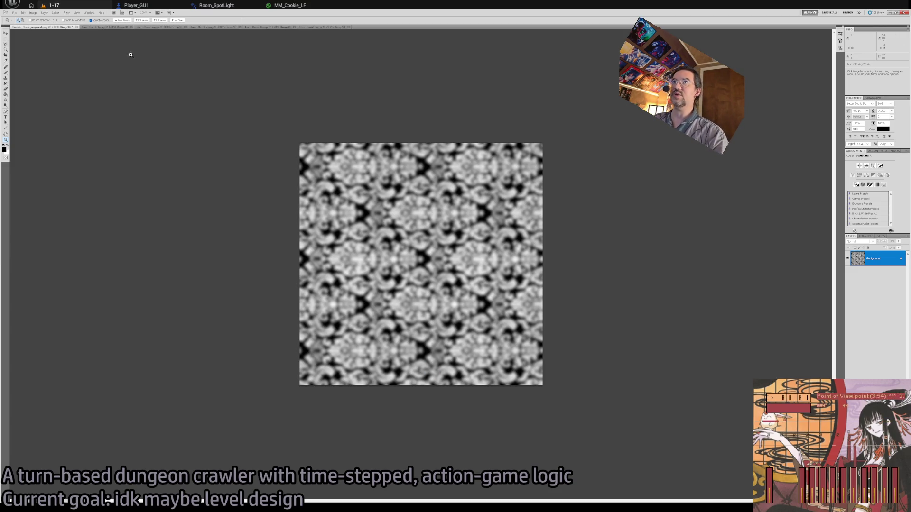
Blur Lace_floral_4 by reapplying Gaussian Blur twice with Ctrl+F
left_click(105, 27)
scroll(397, 242, "down", 5)
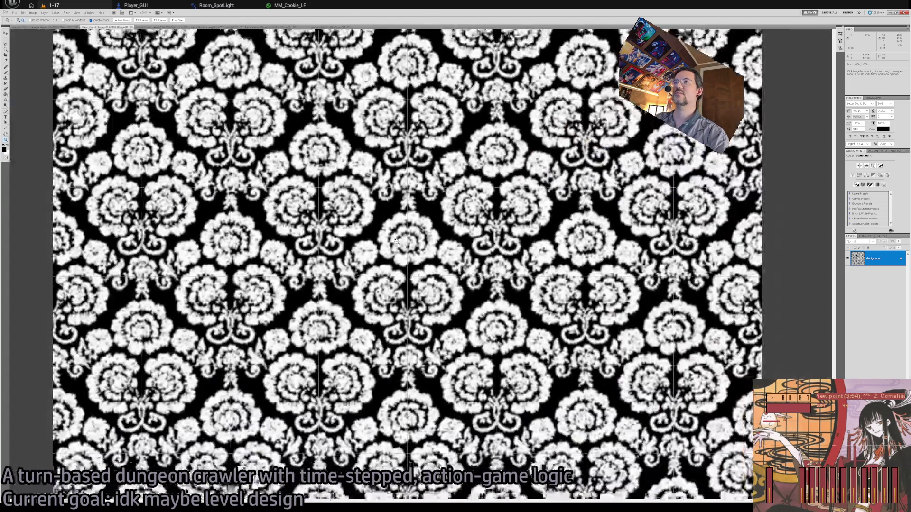
scroll(397, 247, "up", 3)
scroll(398, 251, "down", 2)
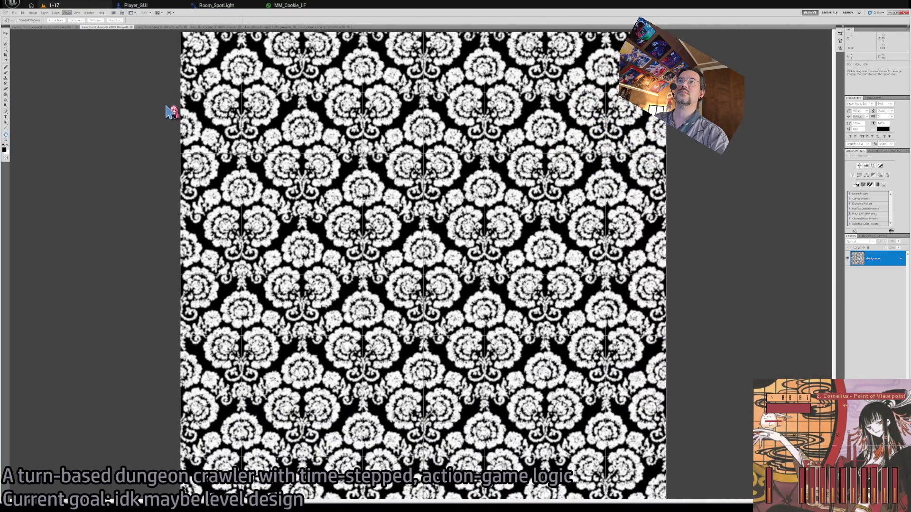
key("ctrl+f")
key("h")
key("ctrl+f")
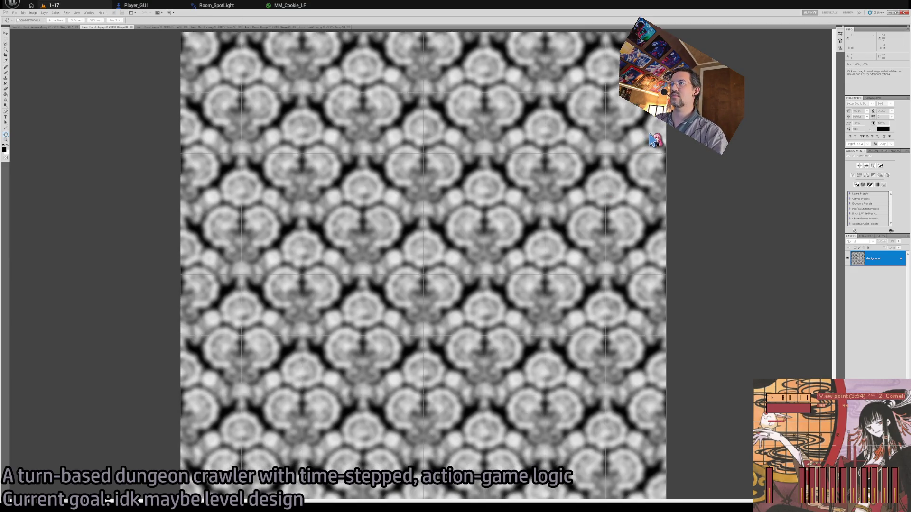
key("z")
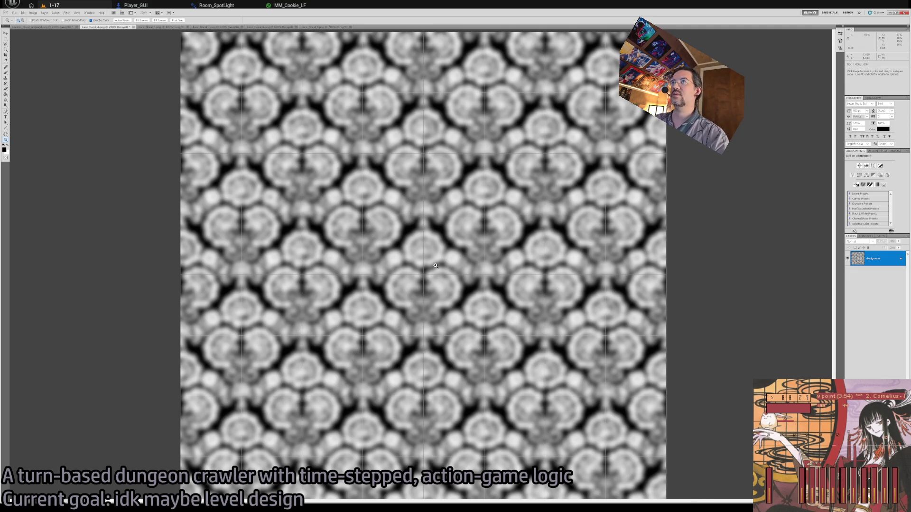
left_click(152, 27)
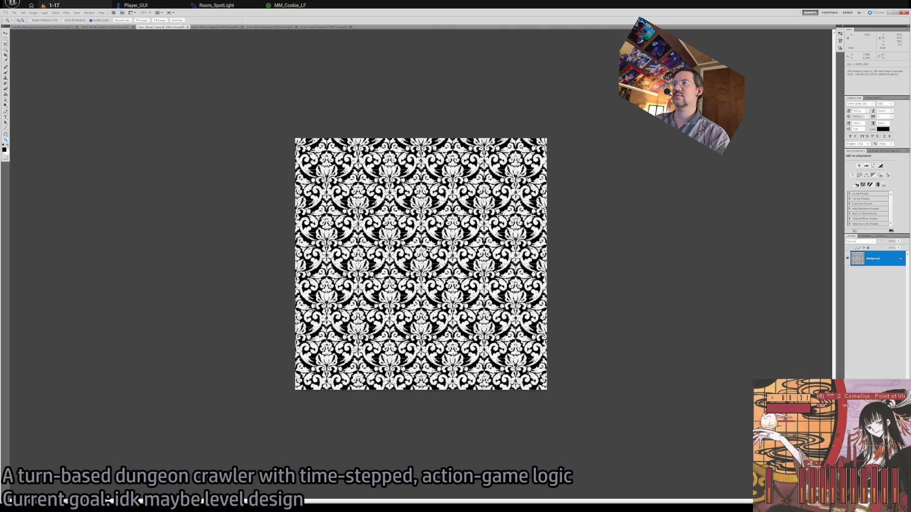
Inspect Lace_floral_5 at 200%, then reapply the blur to Lace_floral_7 at 100%
left_click(429, 249)
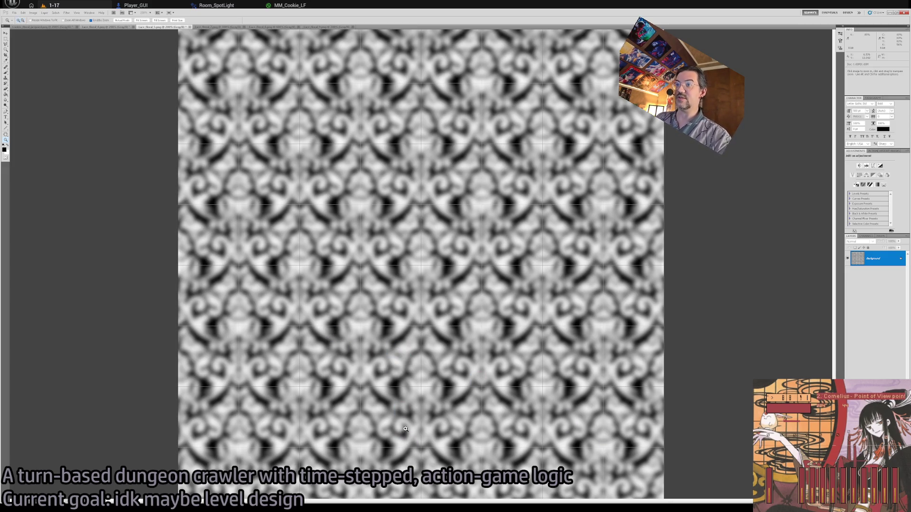
left_click(215, 27)
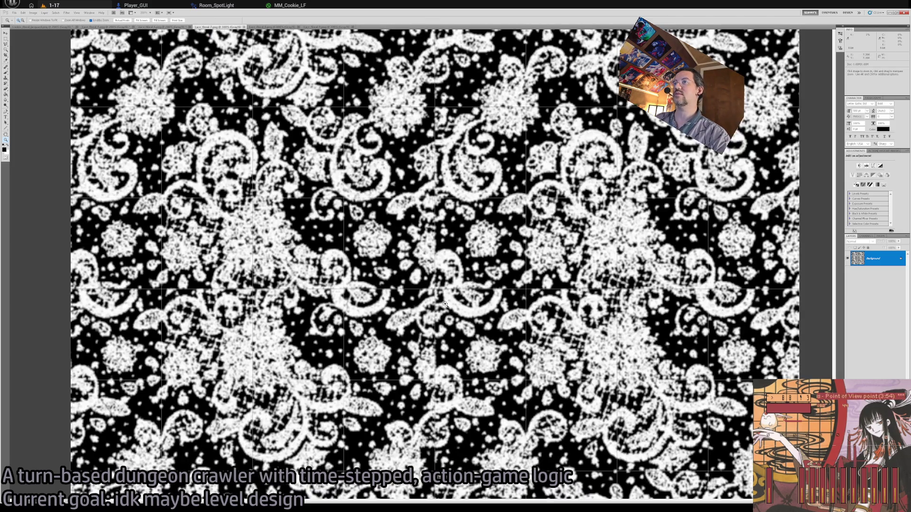
key("ctrl+minus")
key("ctrl+alt+0")
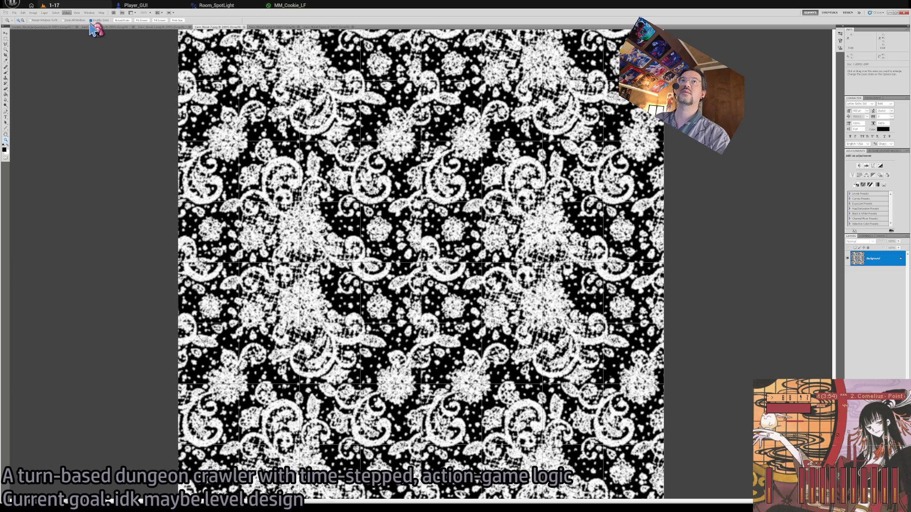
key("ctrl+f")
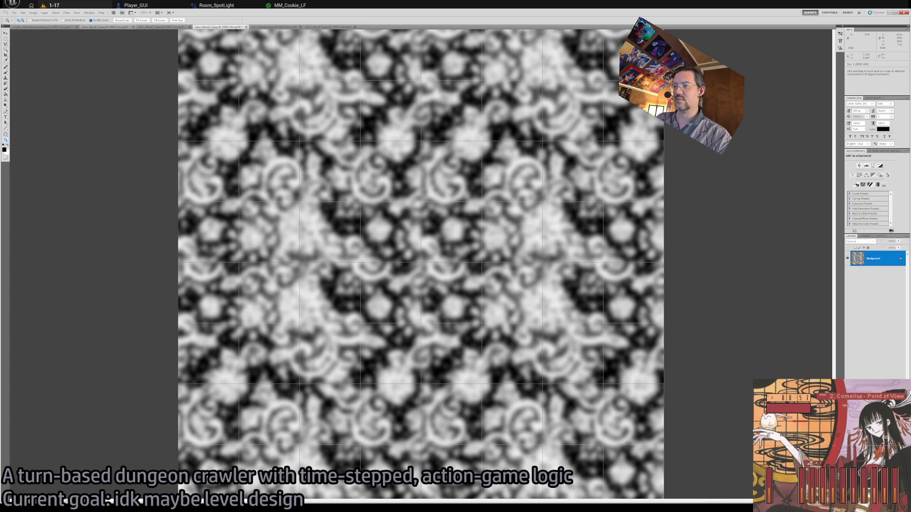
Inspect the blurred Lace_floral_8 texture zoomed out, then at 200%
left_click(274, 27)
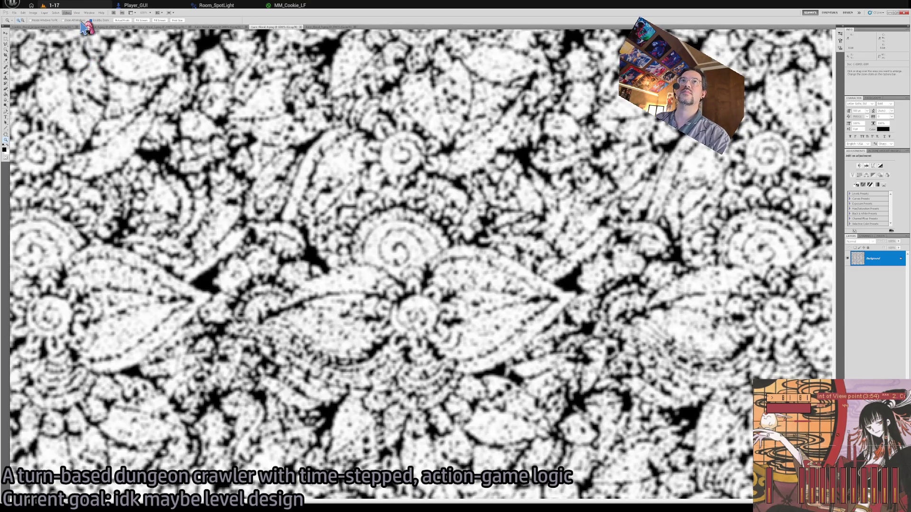
left_click(351, 244, "alt")
left_click(351, 245, "alt")
left_click(351, 245, "alt")
left_click(351, 245, "alt")
left_click(351, 245, "alt")
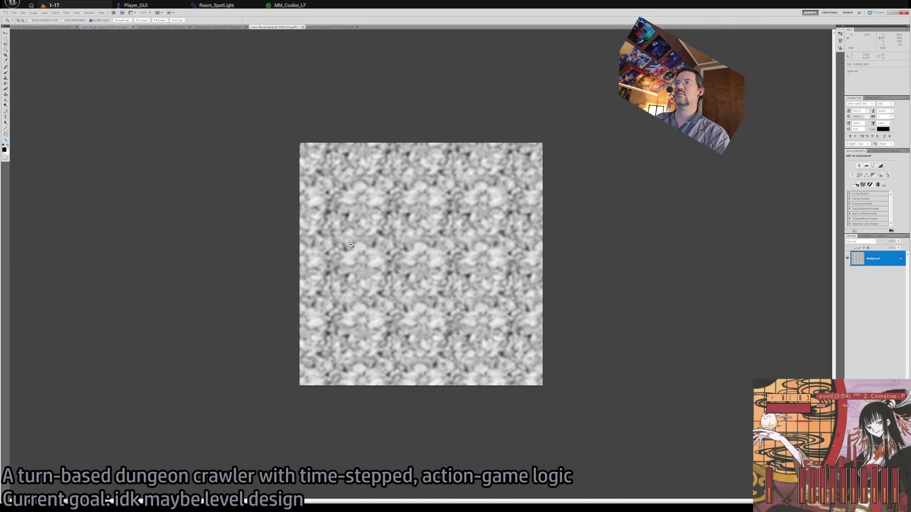
left_click(400, 269)
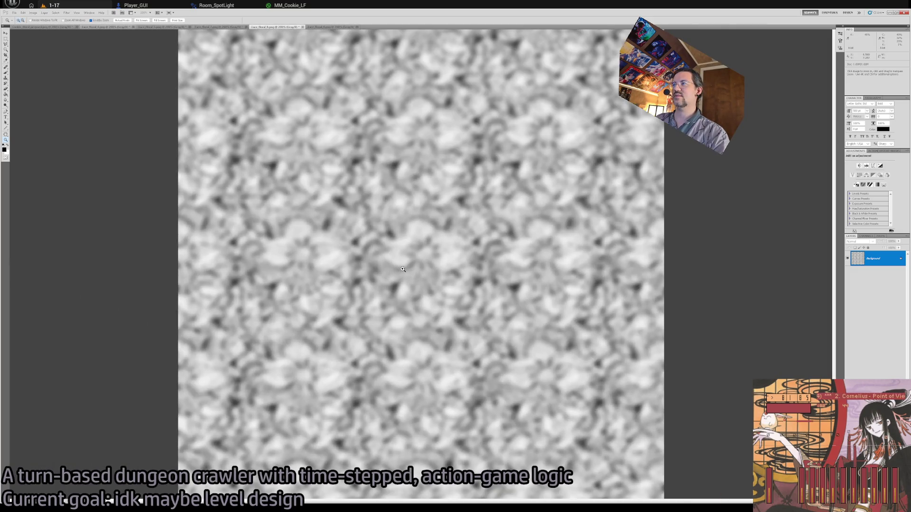
key("ctrl")
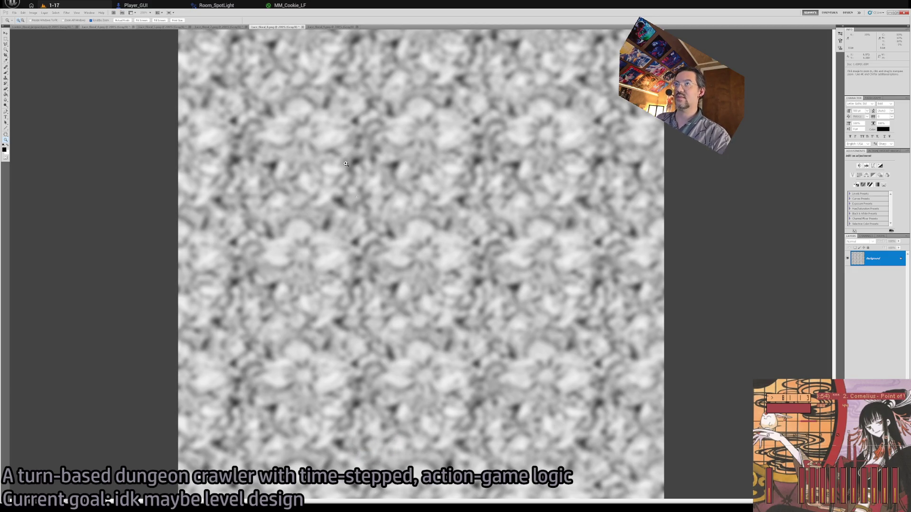
View the whole Lace_floral_9 texture and return to Unreal Editor
left_click(326, 27)
mouse_move(449, 244)
left_mouse_down()
mouse_move(228, 151)
mouse_move(123, 95)
left_mouse_up()
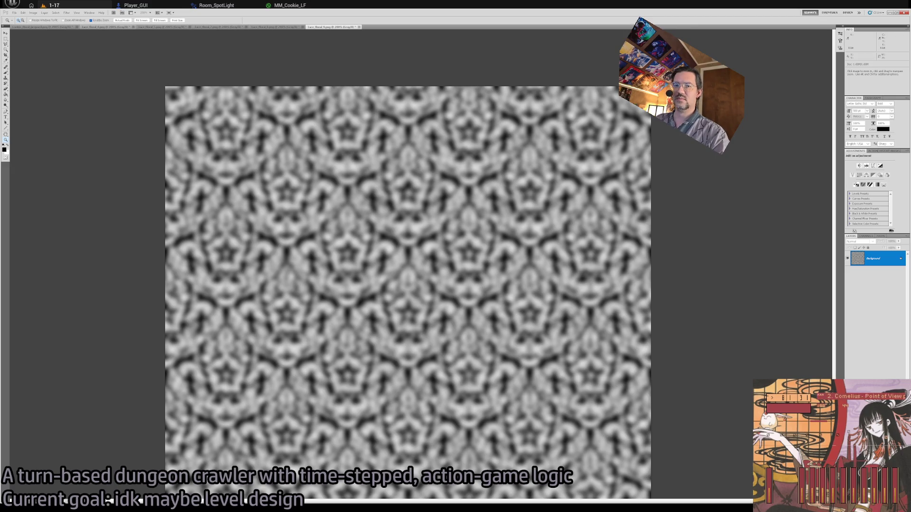
key("alt+Tab")
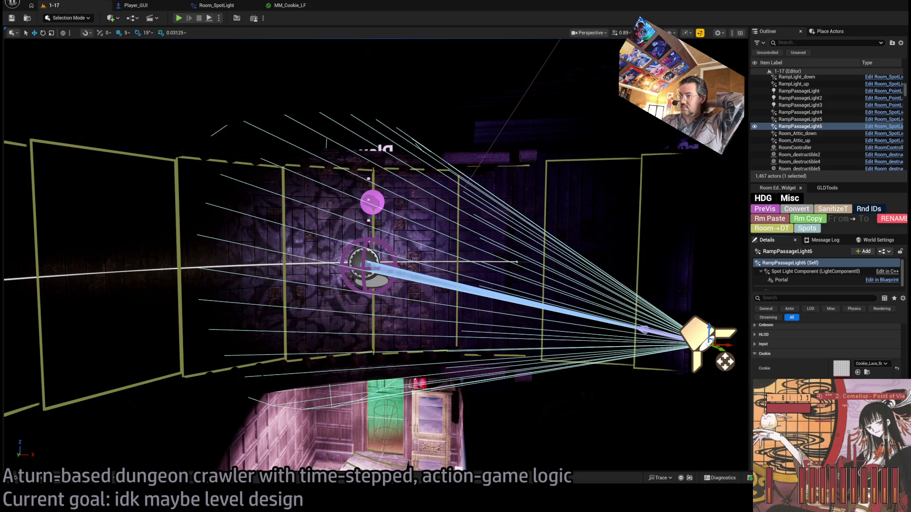
In LightingCookies, select the six blurred _B textures, Cookie_floral_jacquard_B through Lace_floral_9_B
left_click(40, 480)
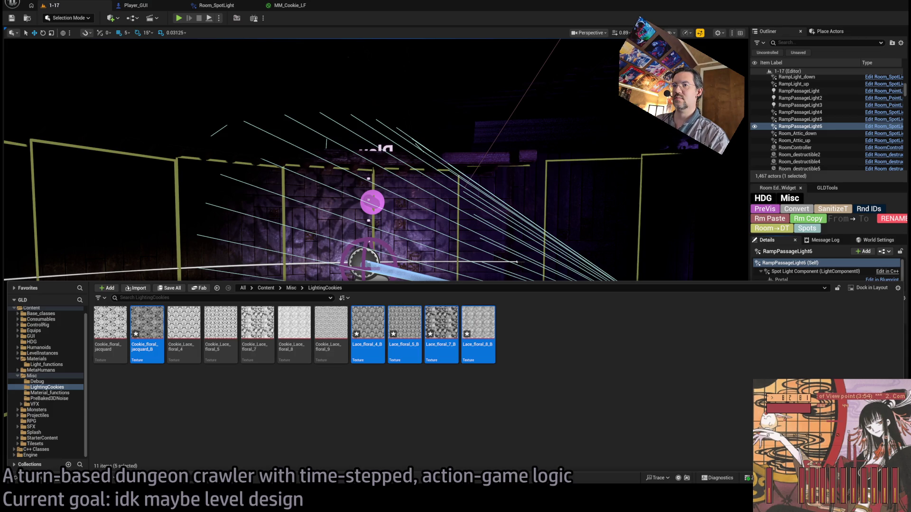
left_click(409, 421)
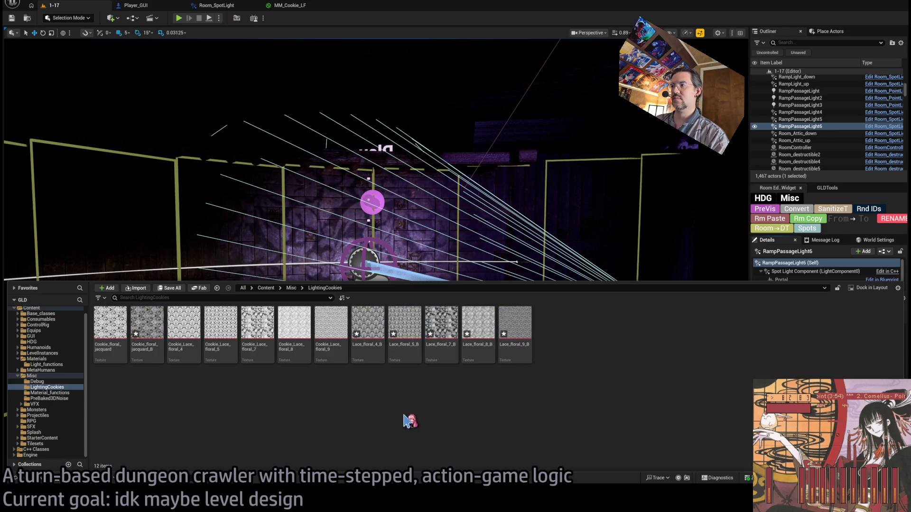
left_click(145, 328)
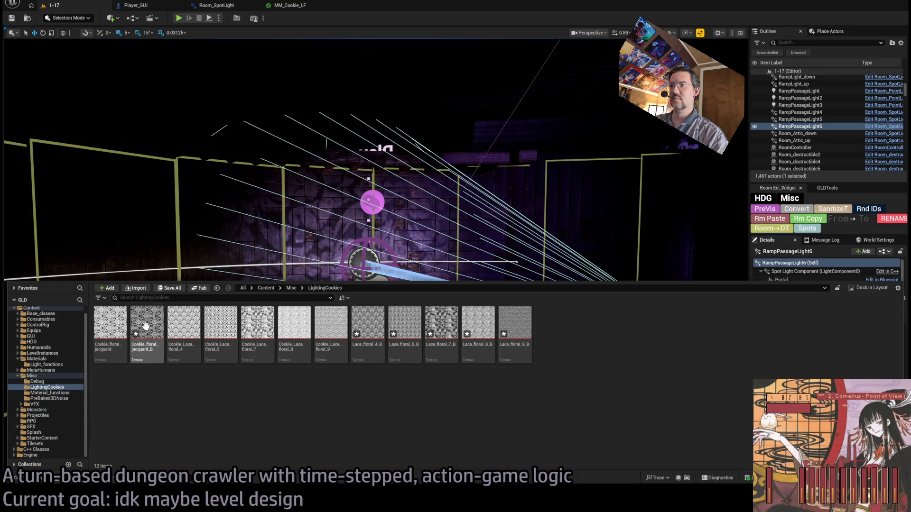
left_click(370, 323, "ctrl")
left_click(405, 322, "ctrl")
left_click(441, 322, "ctrl")
left_click(478, 322, "ctrl")
left_click(515, 323, "ctrl")
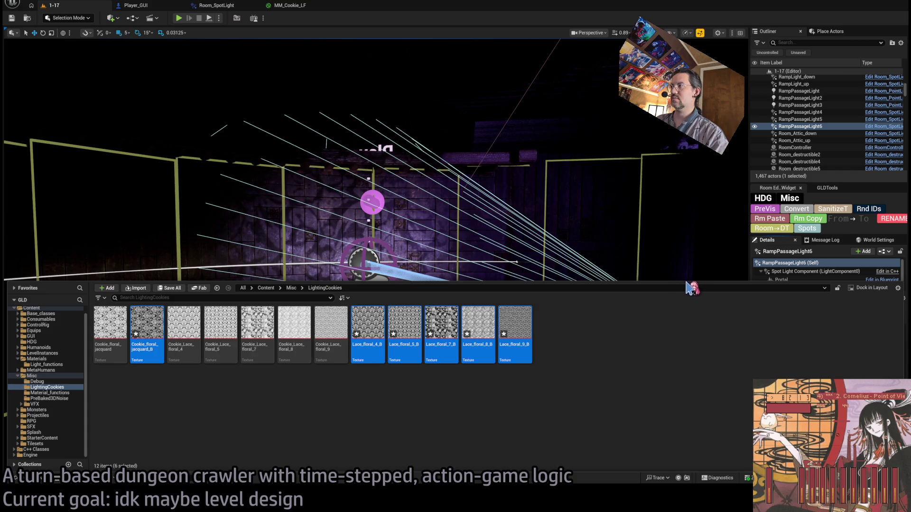
In the Property Matrix, set the six _B cookies to Alpha (no sRGB, BC4), sRGB off, and save all
key("ctrl+e")
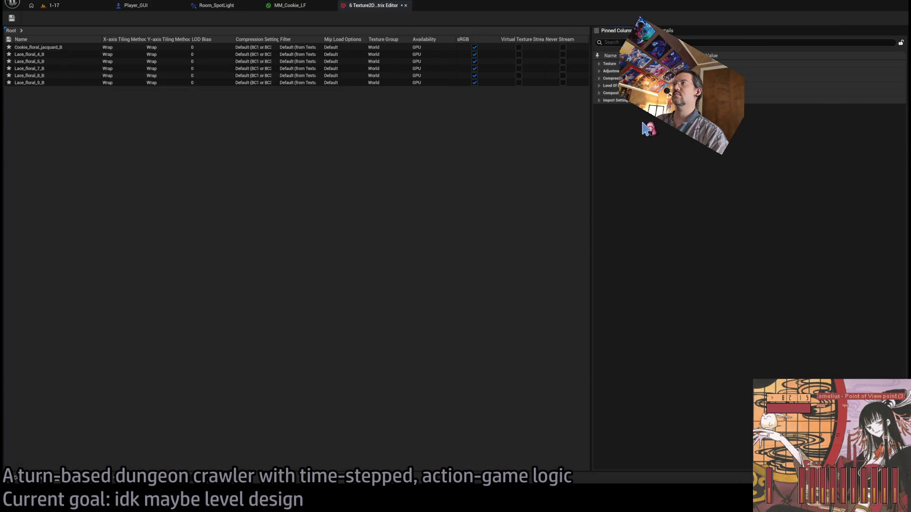
left_click(601, 79)
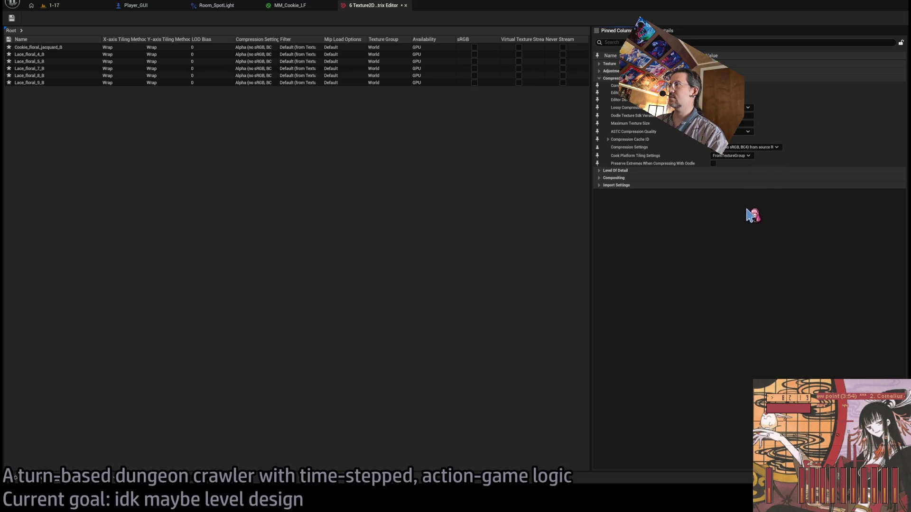
left_click(12, 18)
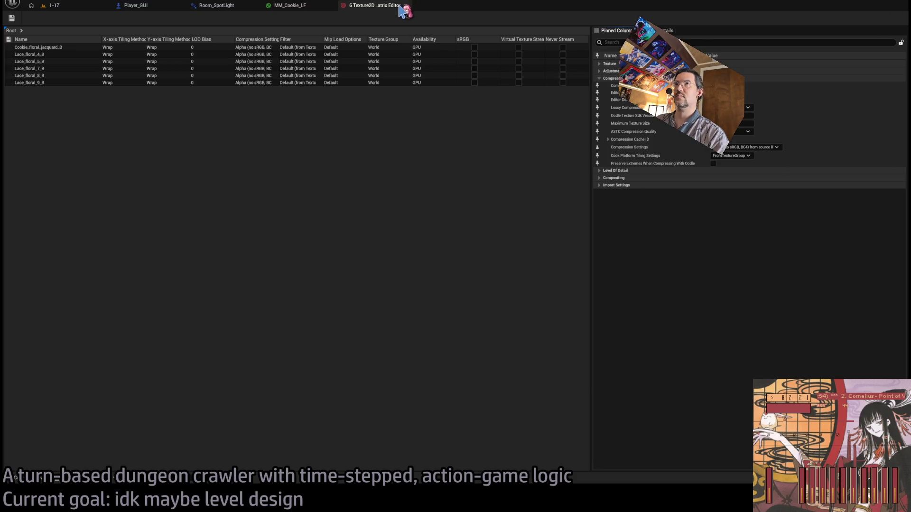
left_click(405, 5)
Back on level 1-17, reopen the LightingCookies folder, select the twelve cookie textures, and inspect the lit wall
left_click(52, 5)
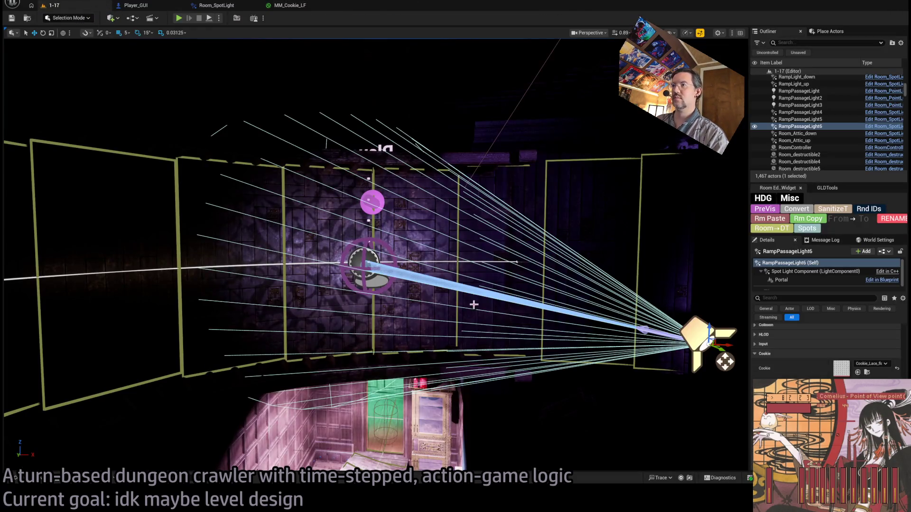
scroll(596, 343, "up", 5)
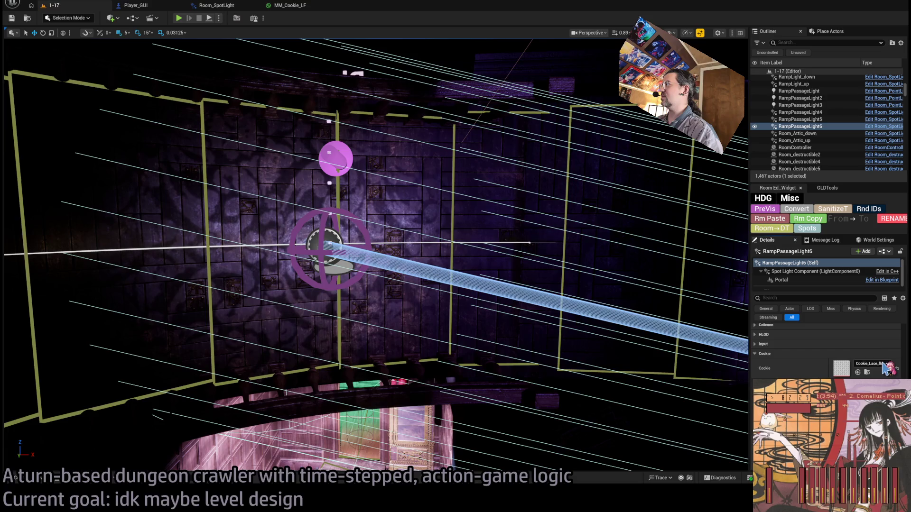
left_click(28, 478)
left_click(367, 332)
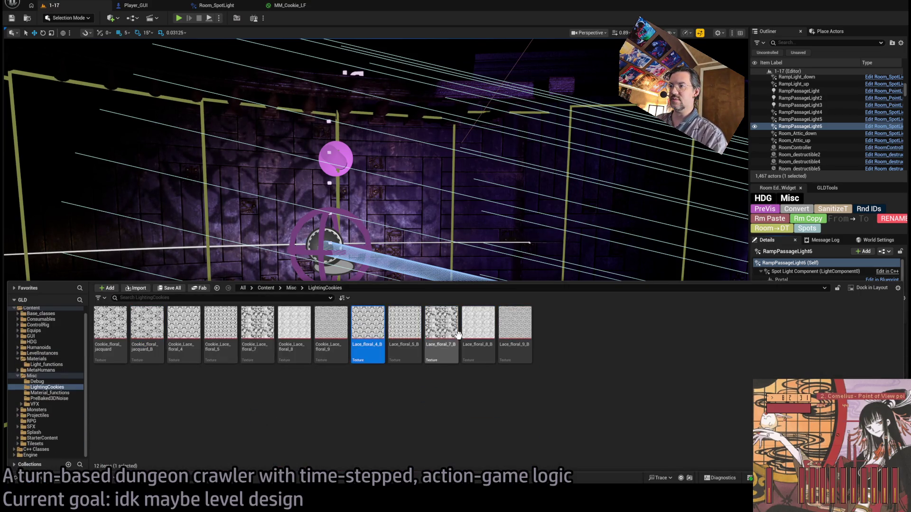
left_click(515, 332)
left_click(110, 329, "shift")
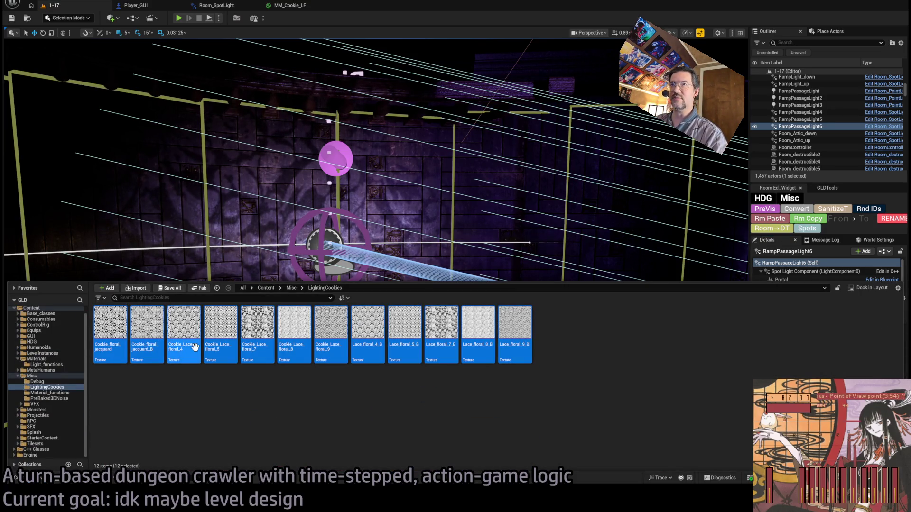
left_click_drag(380, 190, 399, 175)
left_click_drag(83, 145, 78, 147)
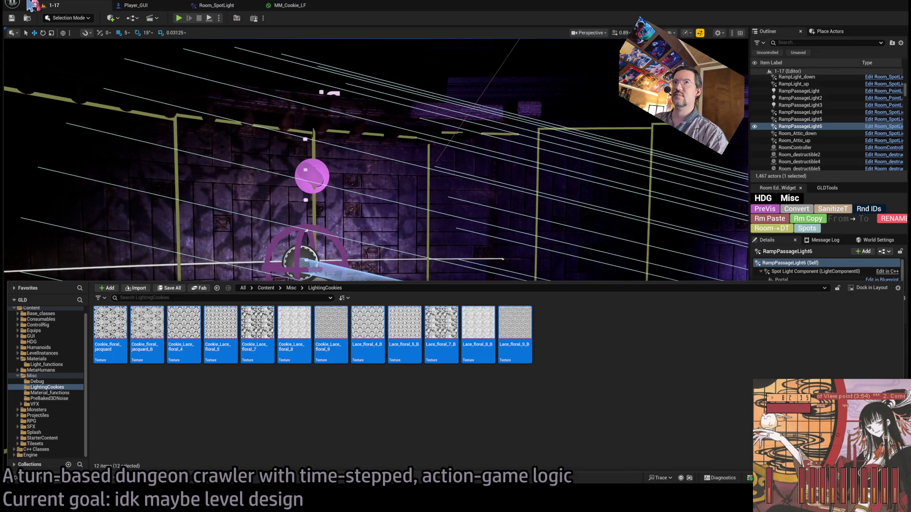
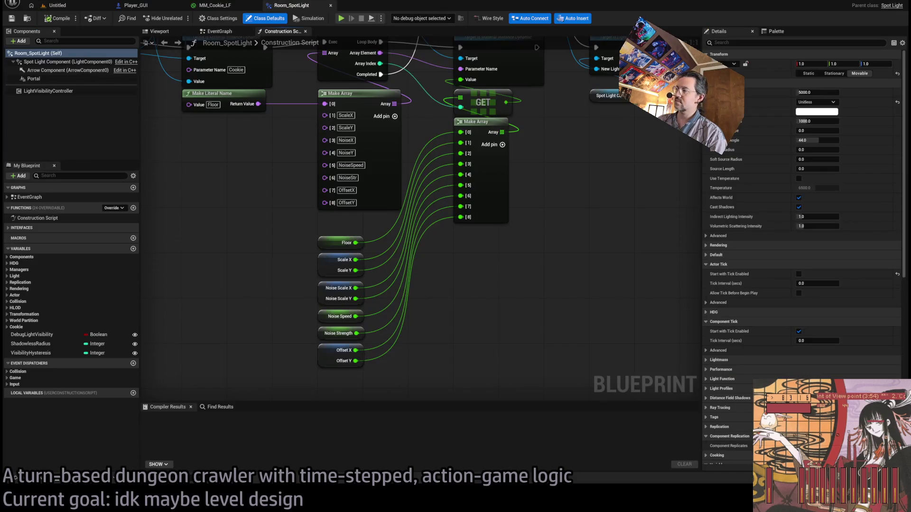
Zoom out of the Room_SpotLight construction script and return to the 1-17 dungeon level
scroll(457, 308, "down", 1)
scroll(485, 321, "down", 1)
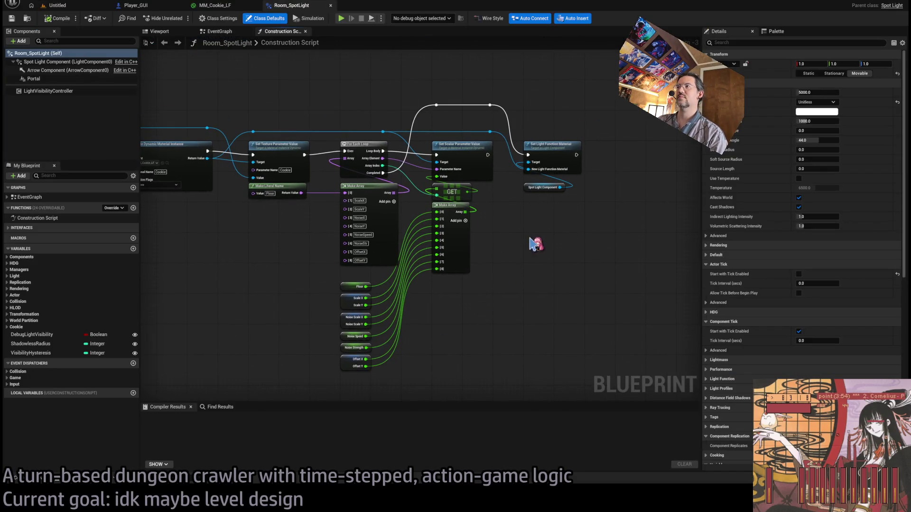
scroll(527, 259, "down", 1)
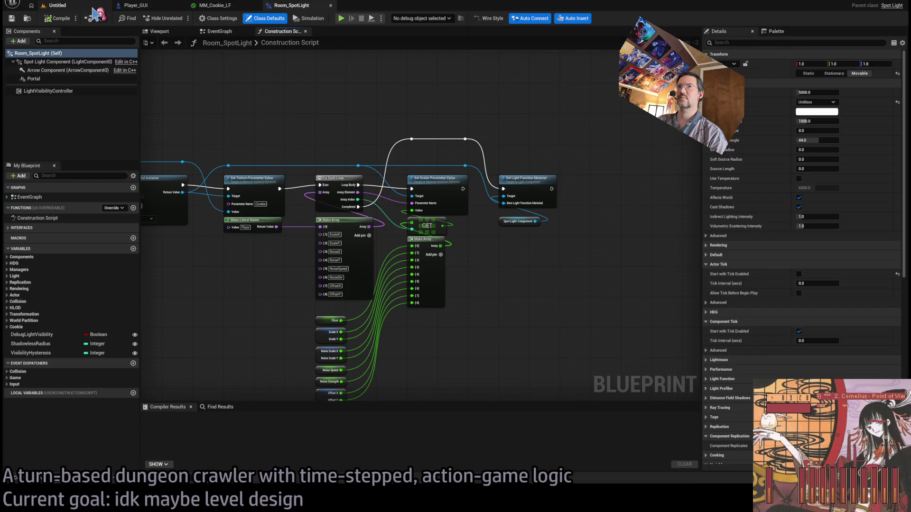
left_click(42, 5)
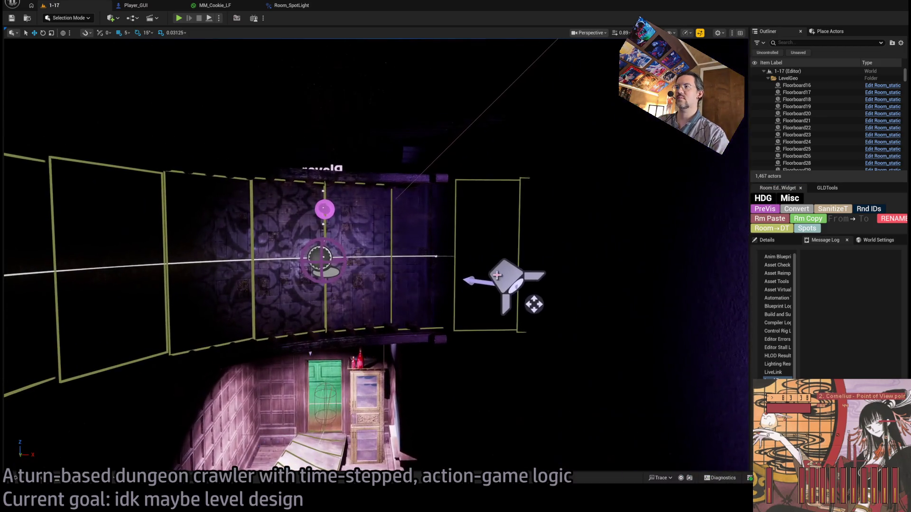
Select the RampPassageLight6 spotlight, find its Cookie setting, and show the LightingCookies textures
left_click(495, 274)
scroll(663, 254, "up", 3)
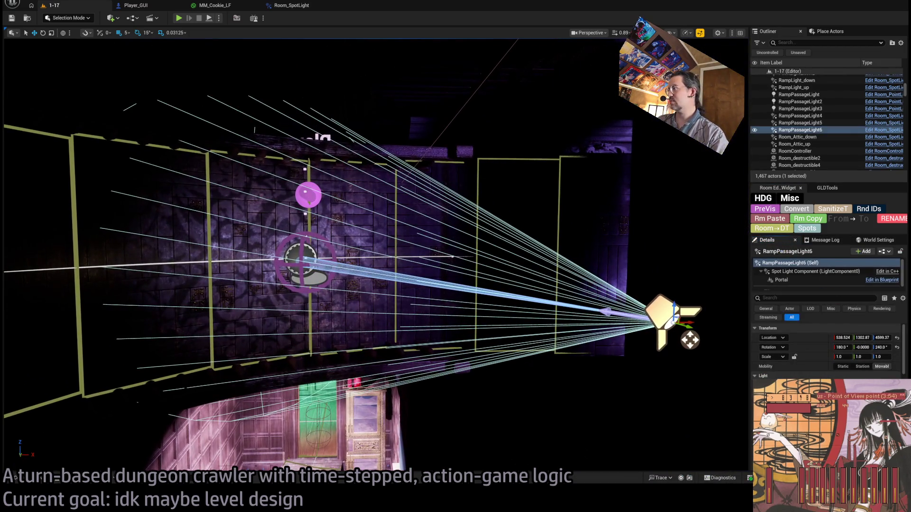
scroll(826, 351, "down", 3)
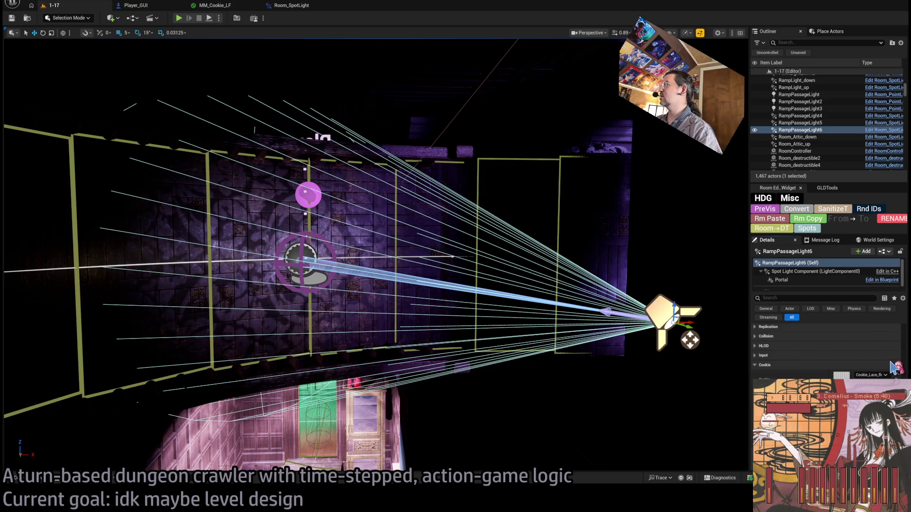
key("ctrl+space")
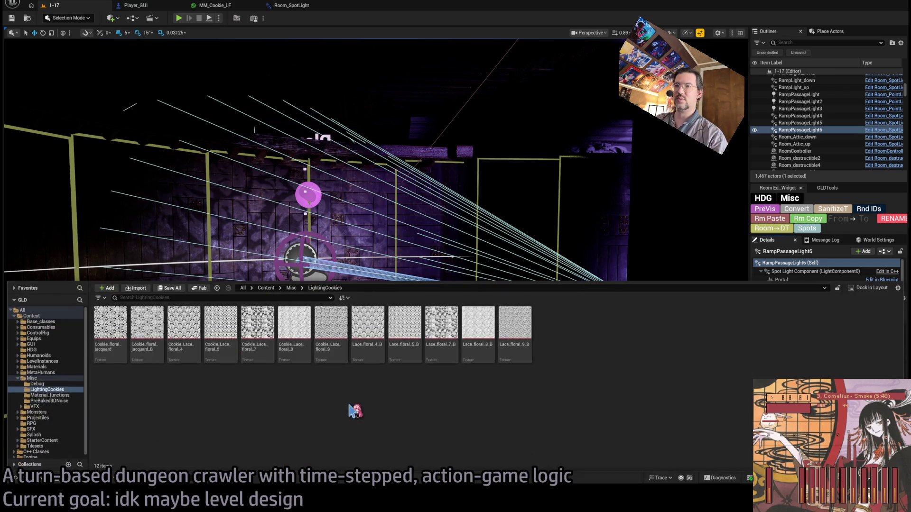
Rename Lace_floral_4_B and Lace_floral_5_B with a Cookie_ prefix, leaving Cookie_Lace_floral_9 unchanged
left_click(331, 345)
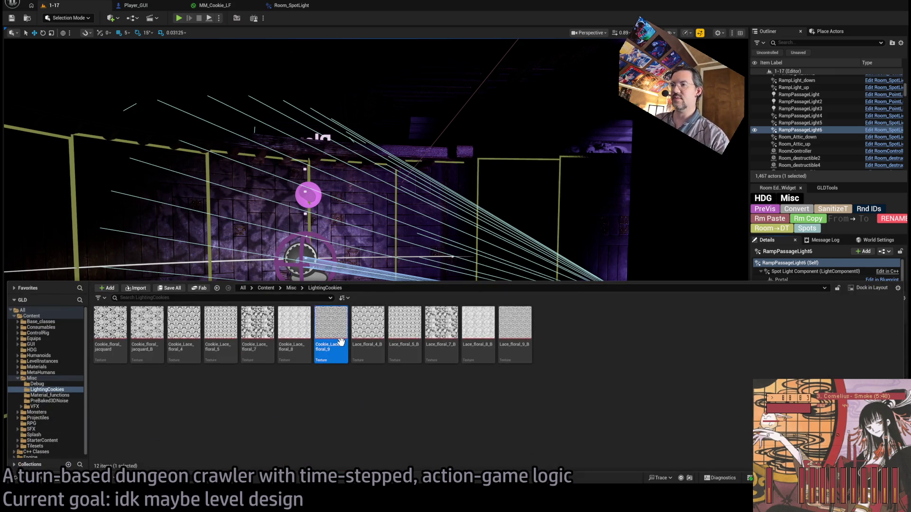
left_click(332, 347)
key("Return")
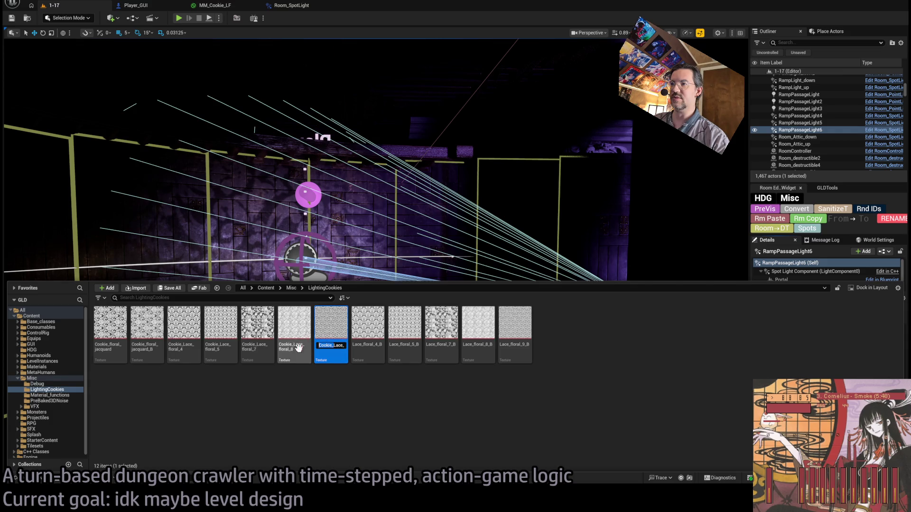
left_click(357, 346)
left_click(355, 346)
type("Cookie_Lace_")
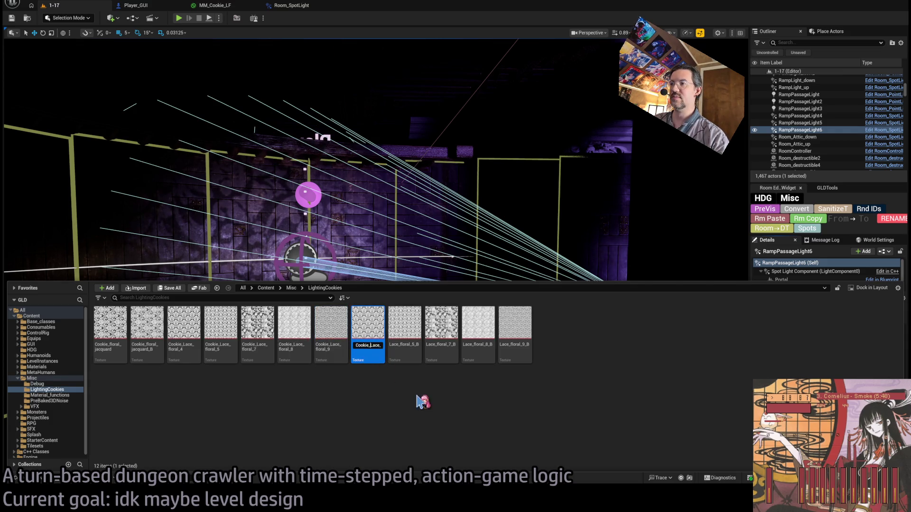
key("Return")
left_click(392, 345)
left_click(391, 345)
type("Cookie_")
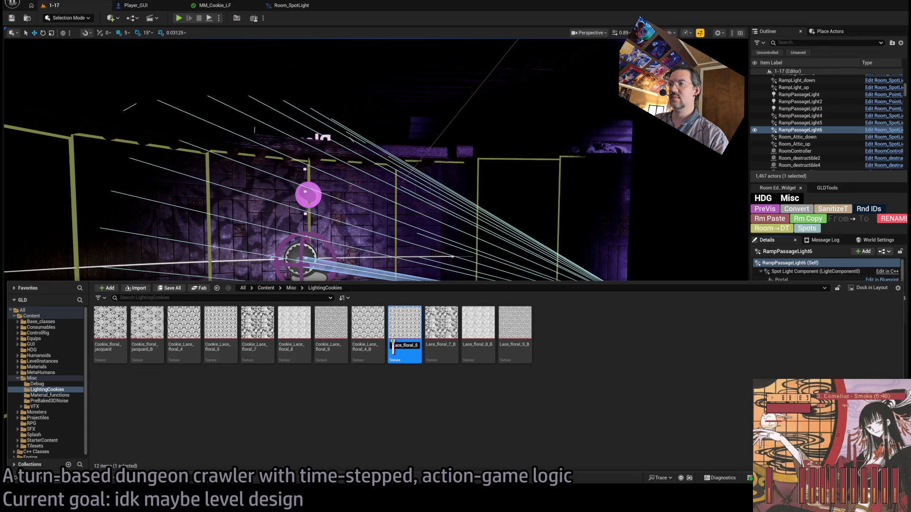
key("Return")
Add the Cookie_ prefix to Lace_floral_7_B, 8_B and 9_B, then close the Content Drawer
left_click(436, 324)
left_click(440, 345)
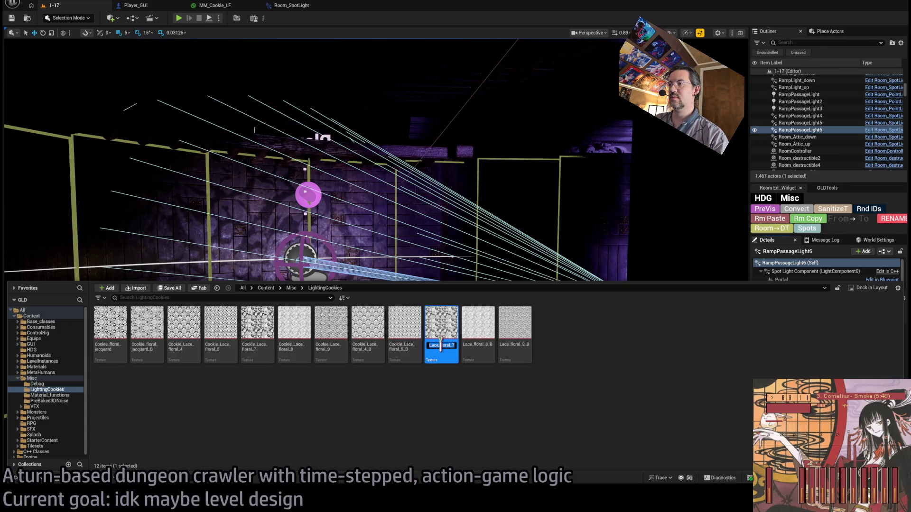
type("Cookie_Lace_")
key("Return")
left_click(467, 319)
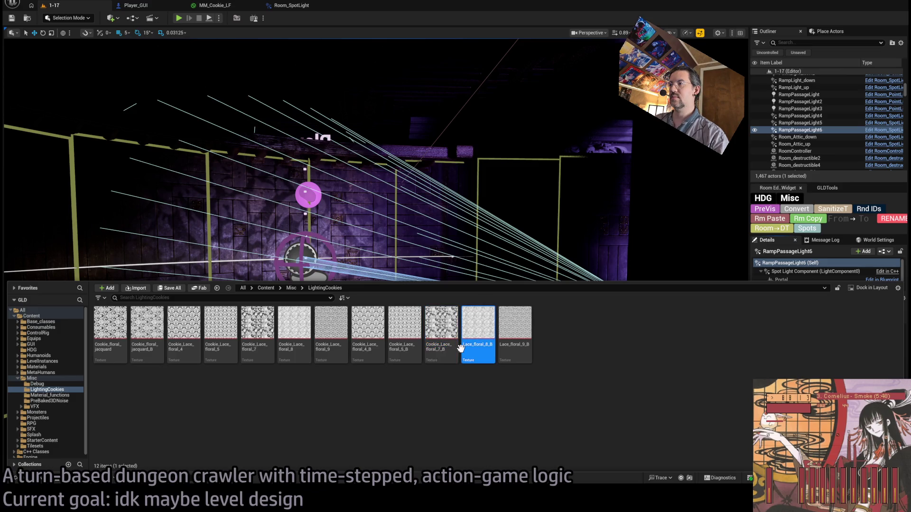
left_click(469, 346)
type("Cookie_")
key("Return")
left_click(515, 332)
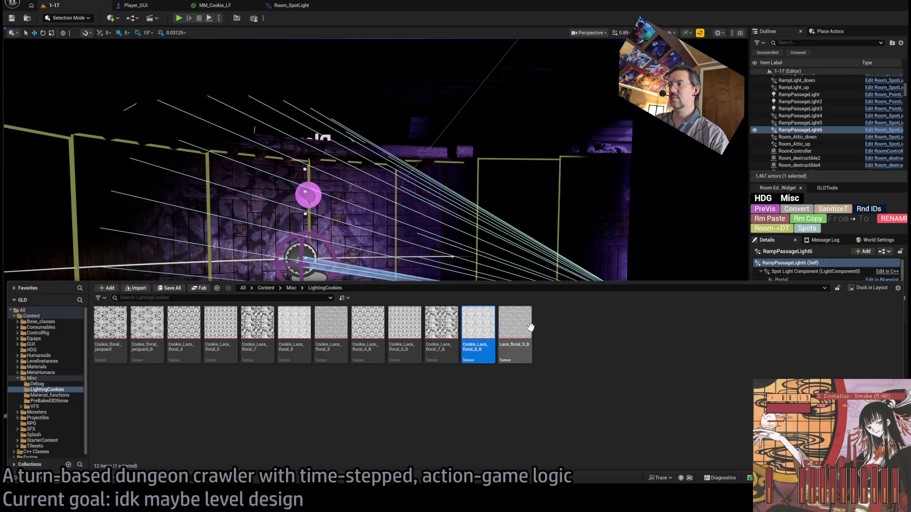
left_click(501, 345)
type("Cookie_")
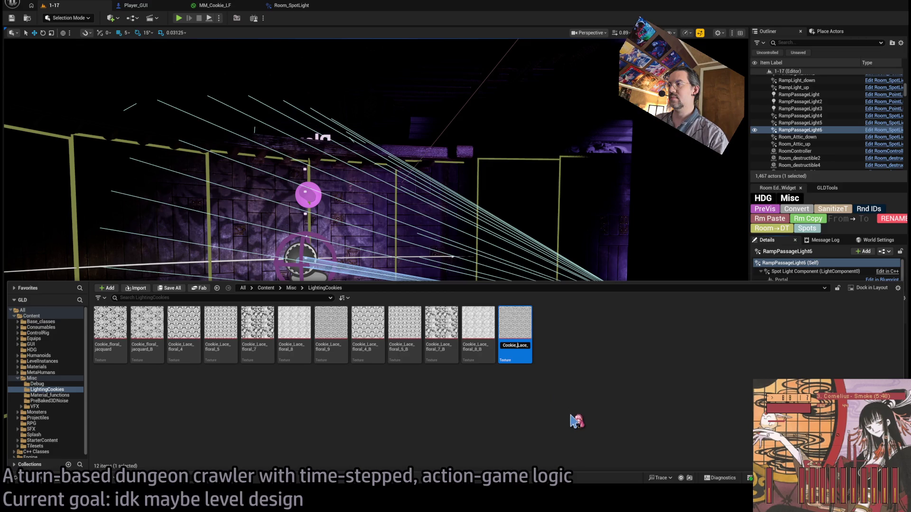
key("Return")
key("ctrl+space")
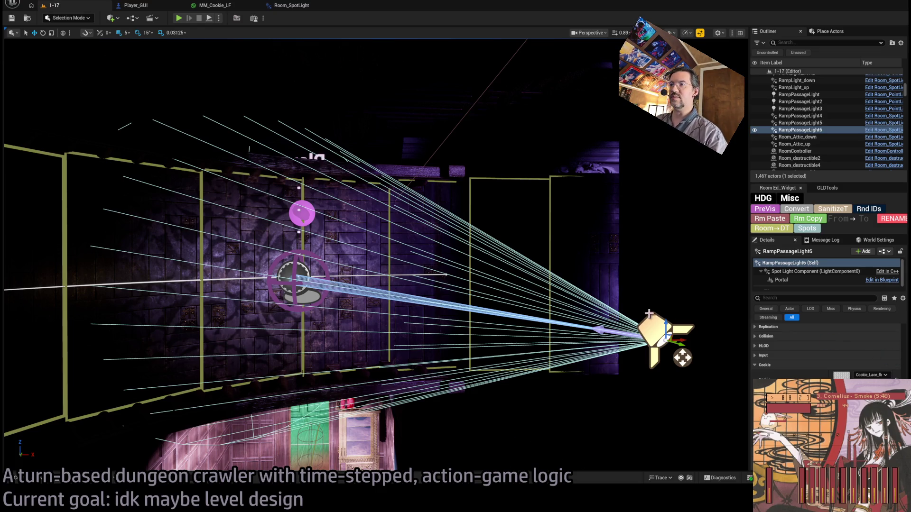
Fly toward the passage wall and frame the spotlight to inspect its lace light pattern
scroll(659, 341, "up", 5)
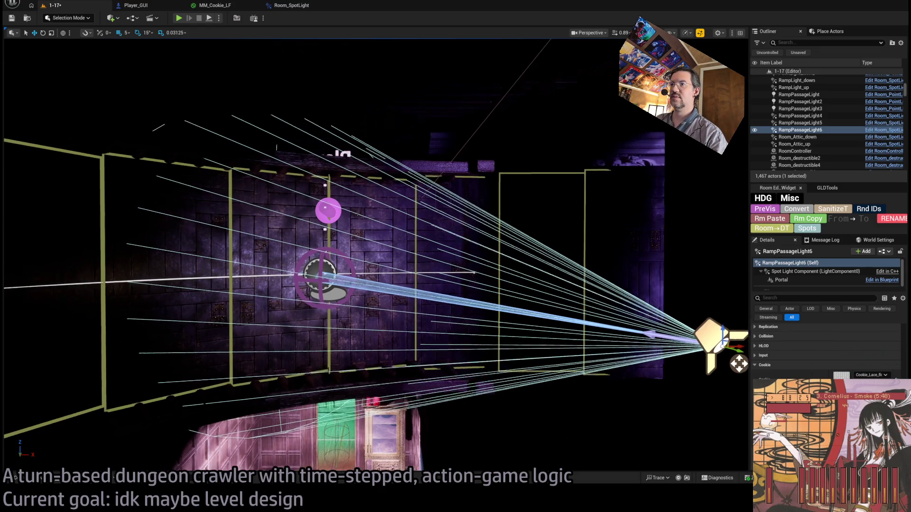
key("f")
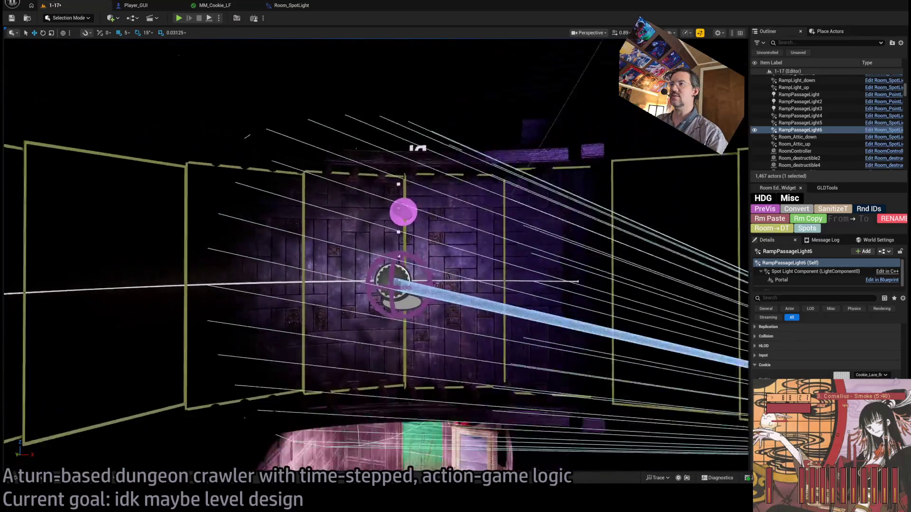
scroll(697, 346, "up", 3)
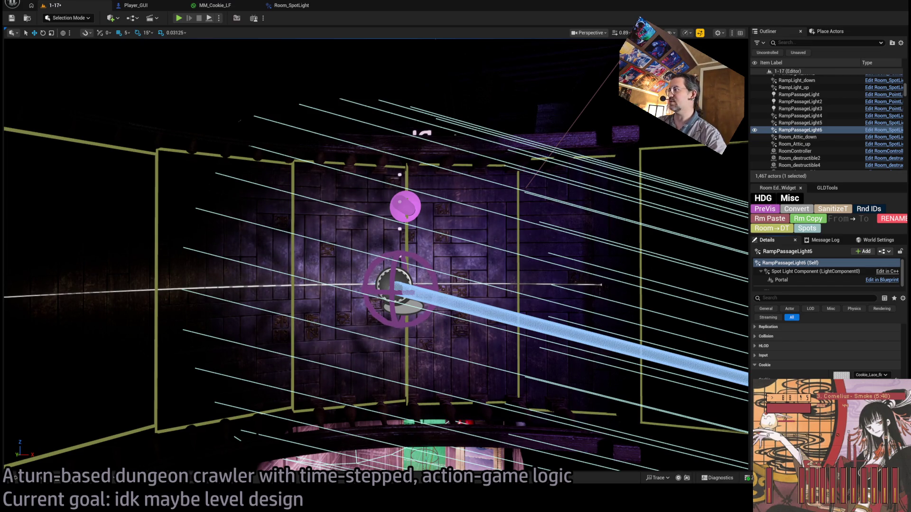
key("alt+Tab")
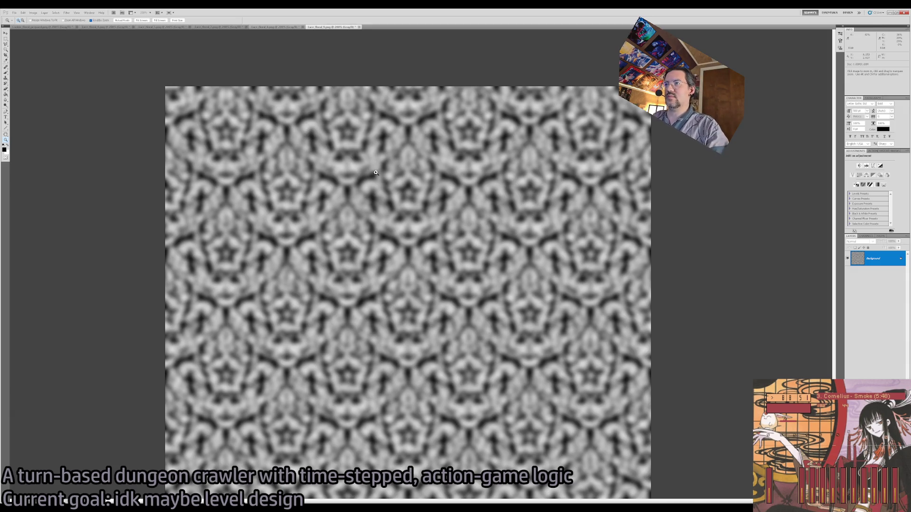
Step through the lace texture's blur history, comparing the sharp and lighter-blurred versions
key("ctrl+f")
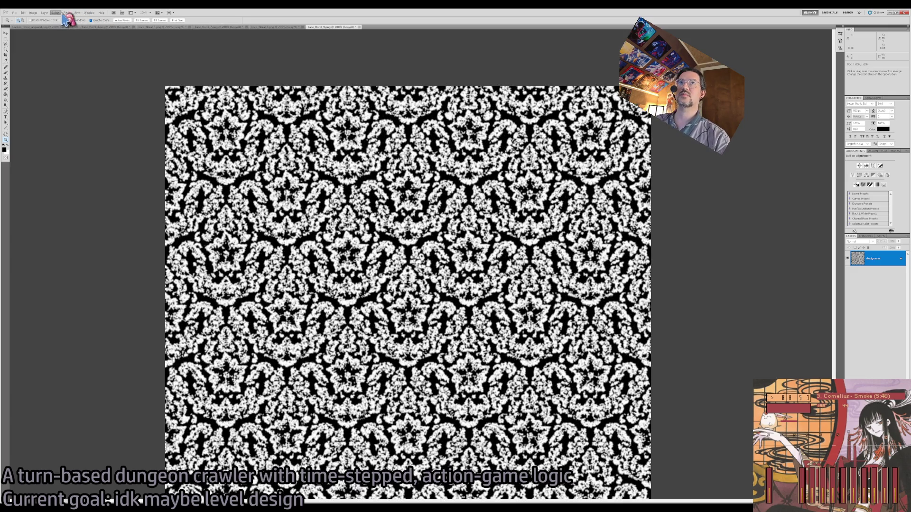
key("ctrl+z")
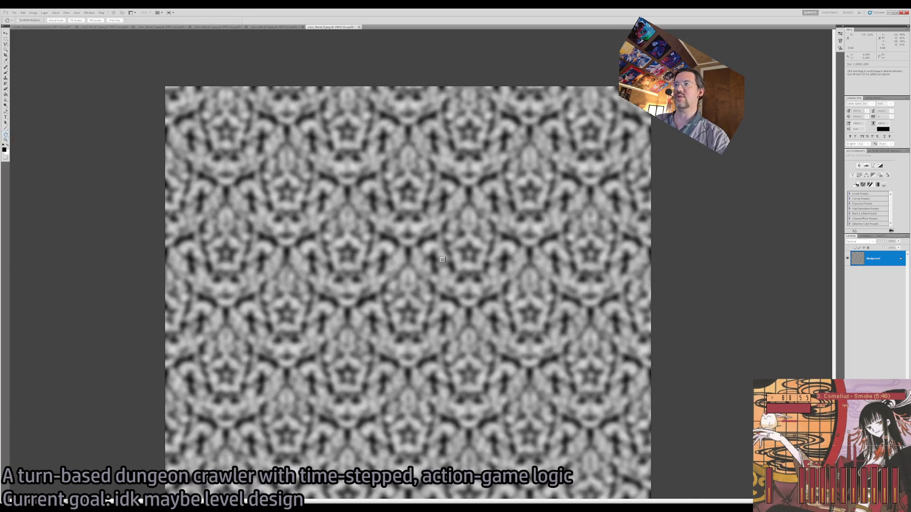
key("ctrl+z")
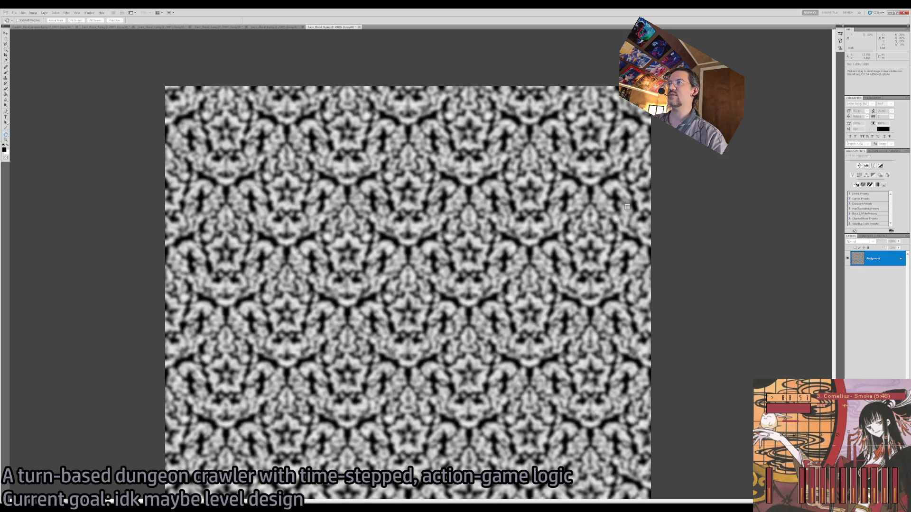
key("ctrl+z")
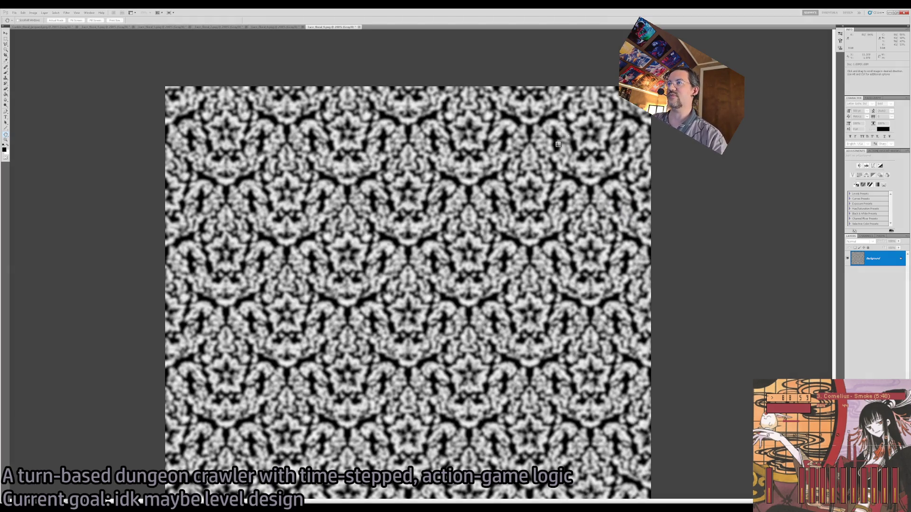
key("z")
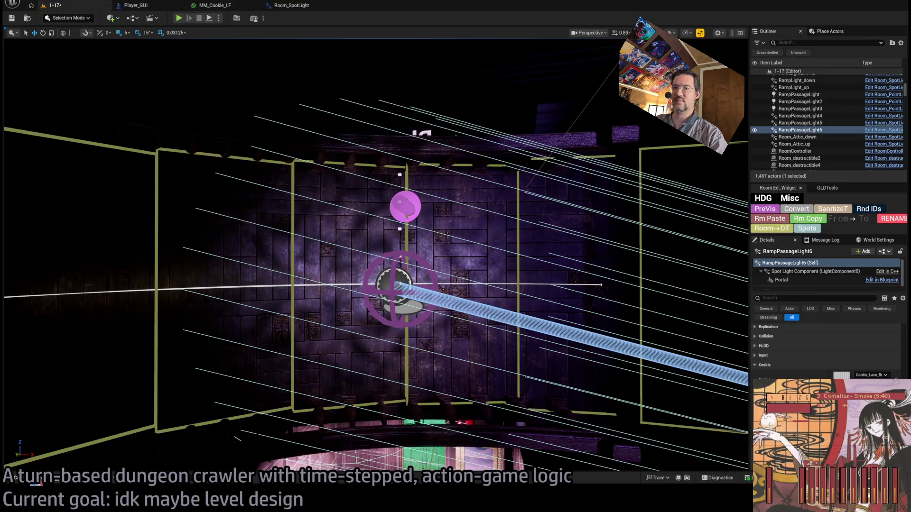
Rename Cookie_Lace_floral_4_B and 5_B to _BB, leaving Cookie_floral_jacquard_BB as is
left_click(17, 478)
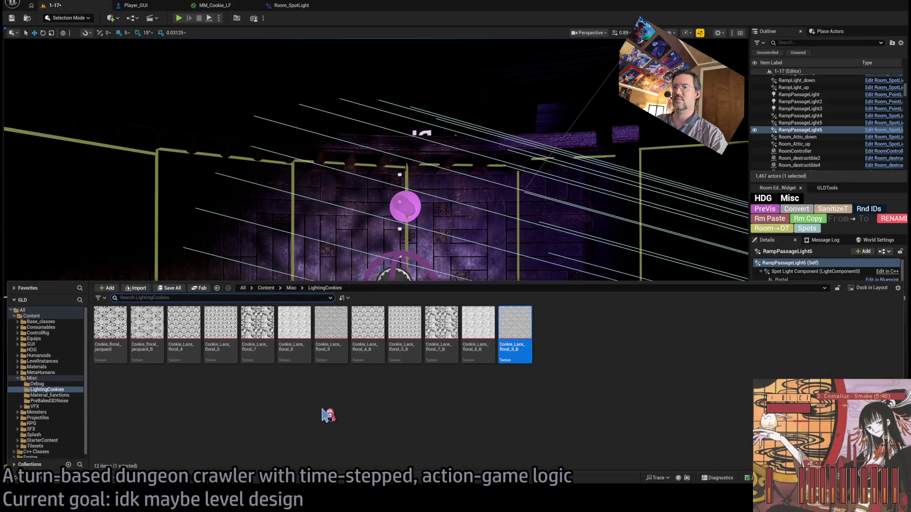
left_click(147, 325)
key("Escape")
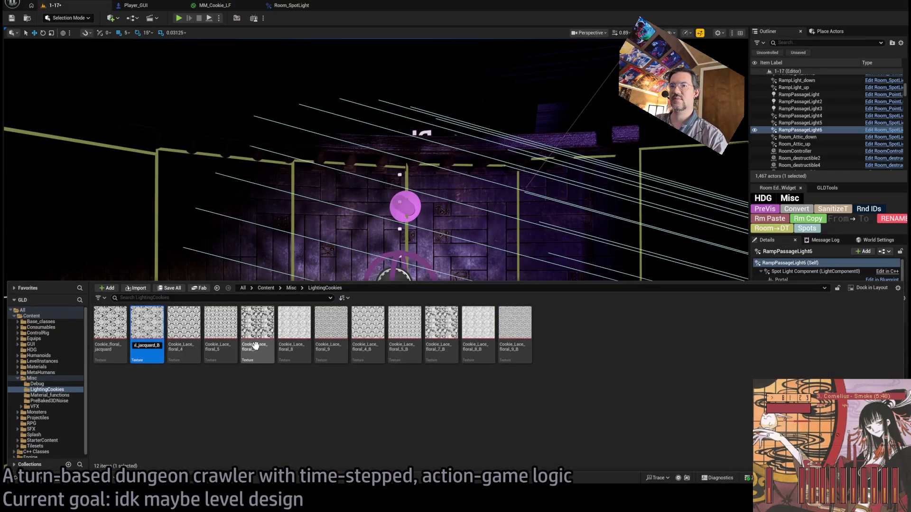
left_click(375, 332)
key("F2")
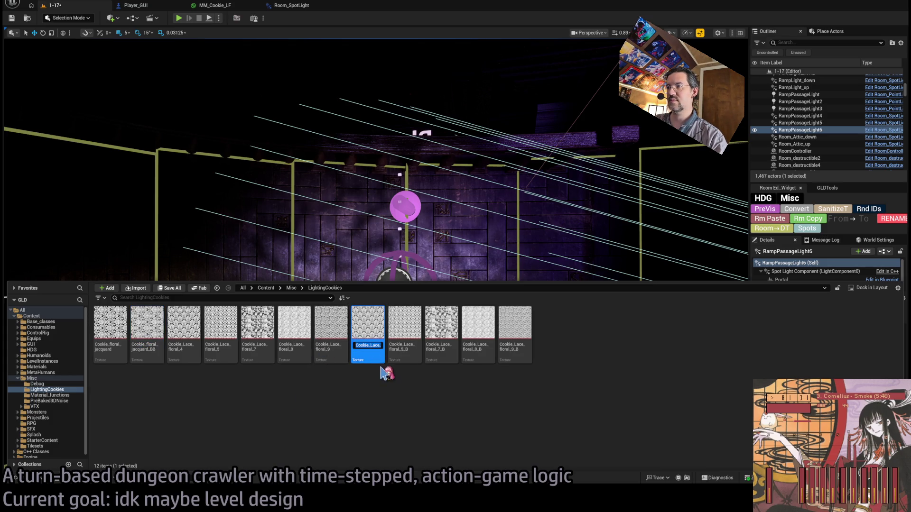
key("End")
type("B")
left_click(405, 326)
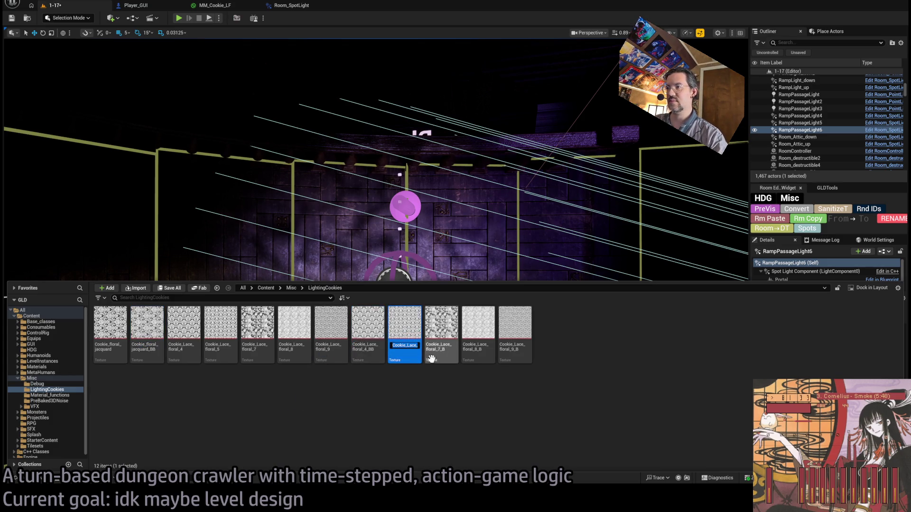
key("F2")
key("End")
type("B")
Rename Cookie_Lace_floral_7_B and 8_B to Cookie_Lace_floral_7_BB and 8_BB
left_click(451, 339)
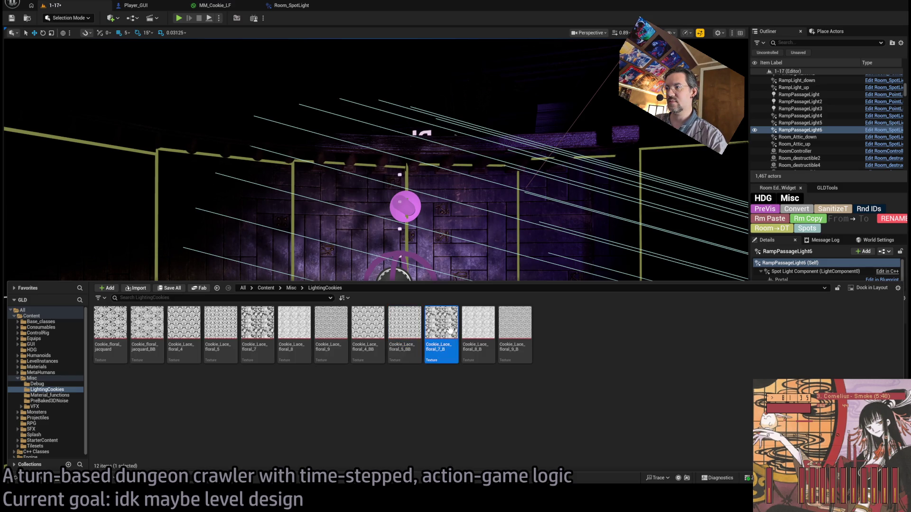
key("F2")
key("ctrl+z")
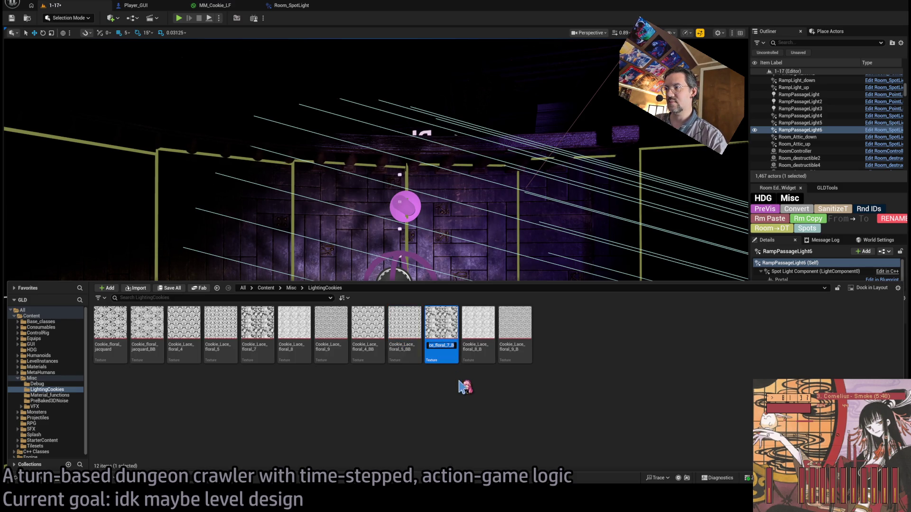
type("B")
left_click(479, 362)
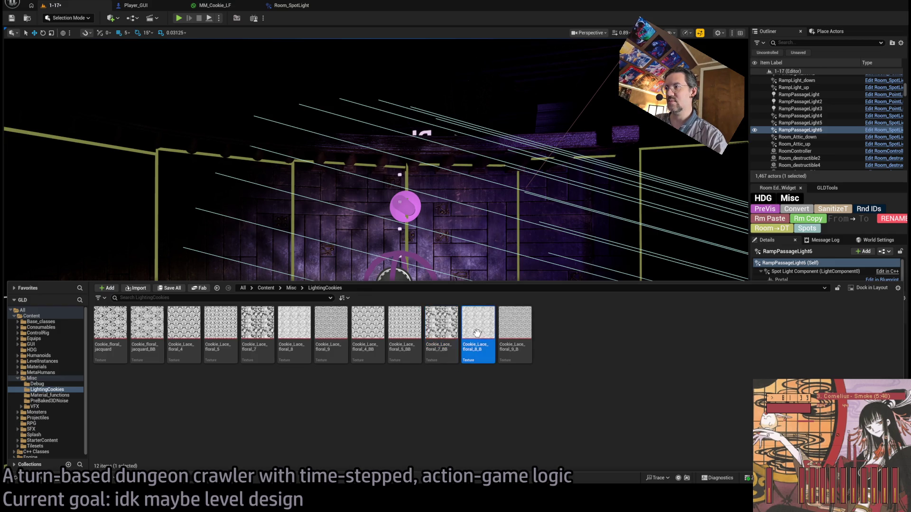
key("F2")
key("shift+Home")
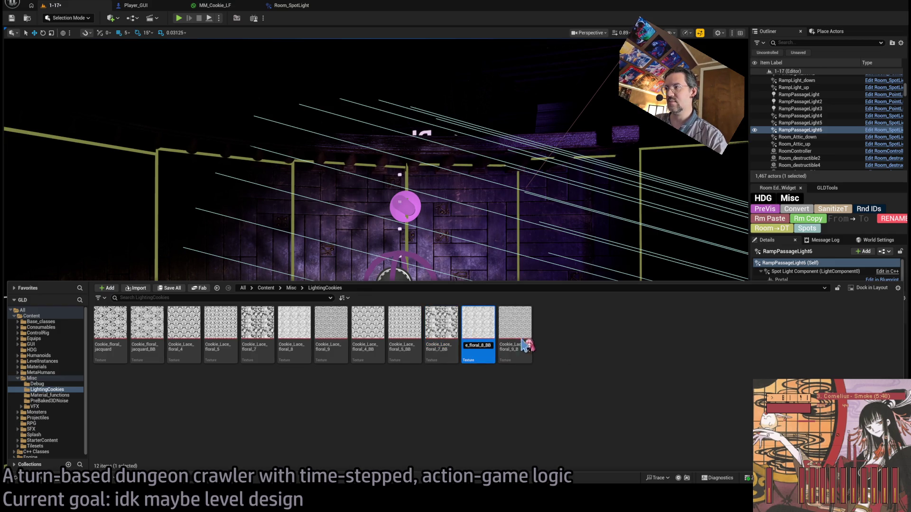
key("End")
type("B")
key("Return")
Rename floral_9_B to Cookie_Lace_floral_9_BB and open Cookie_floral_jacquard_BB in the texture editor
key("Right")
key("F2")
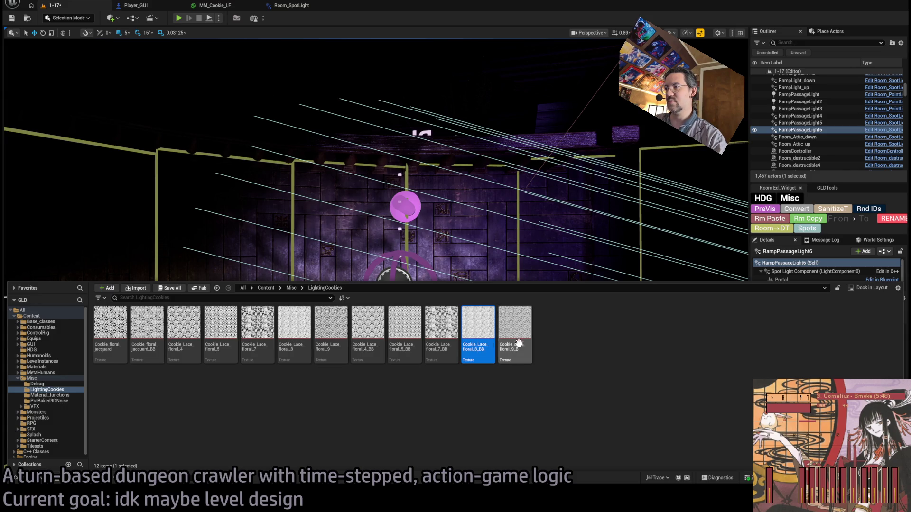
key("End")
type("B")
key("Return")
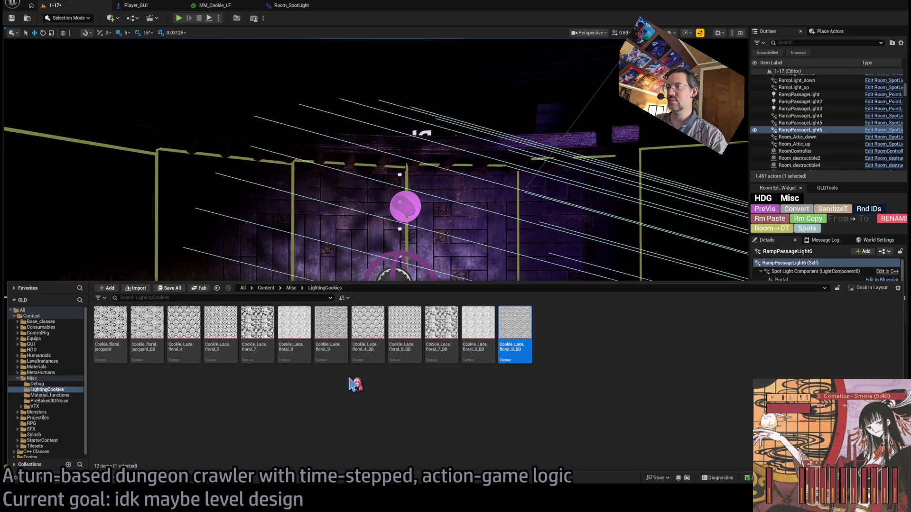
left_click(147, 325)
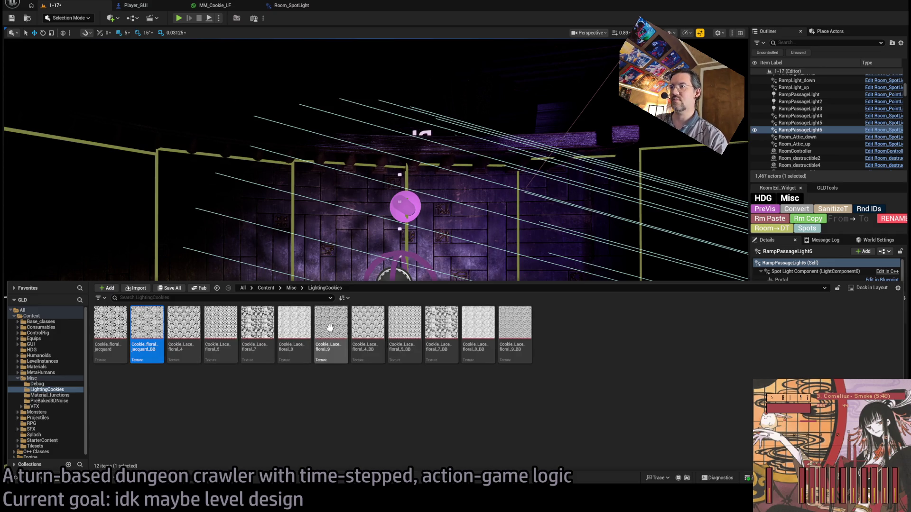
double_click(145, 324)
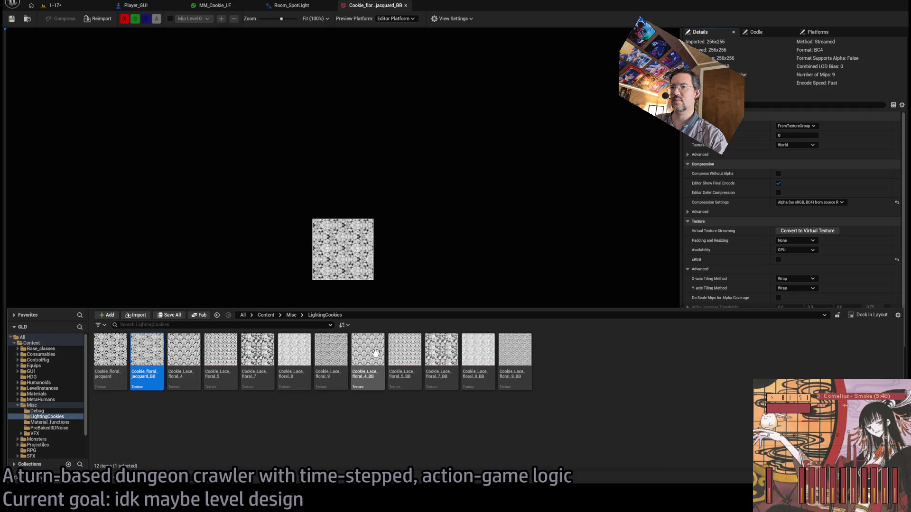
Close the jacquard texture editor and review the Cookie_Lace_floral 4, 5, 7, 8 and 9 _BB textures
middle_click(389, 8)
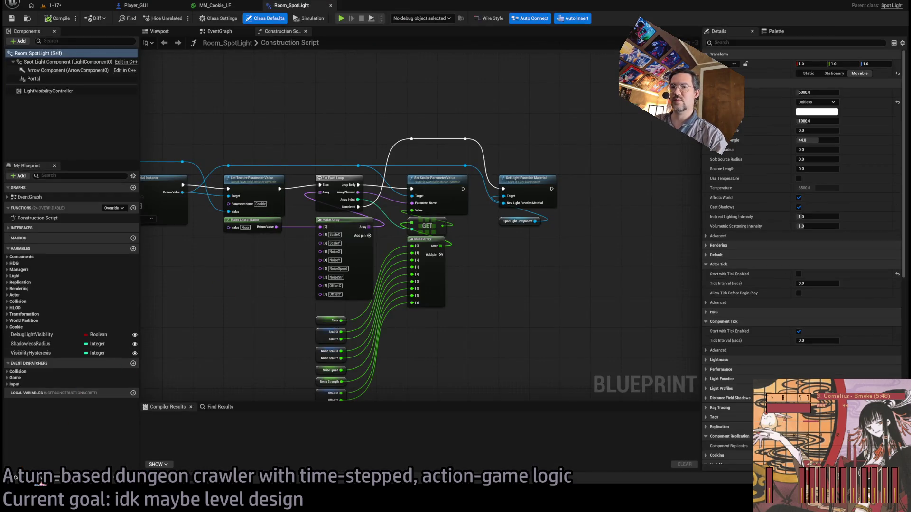
left_click(40, 482)
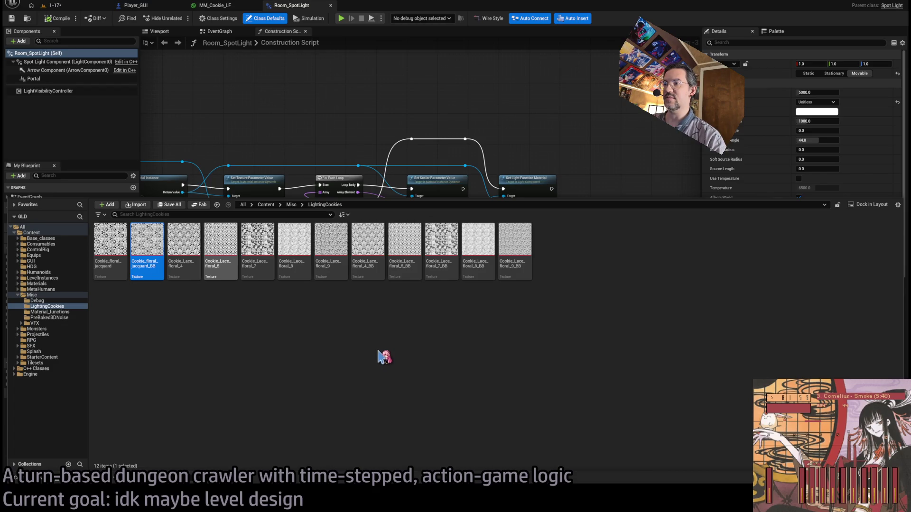
left_click(224, 241)
left_click(189, 312)
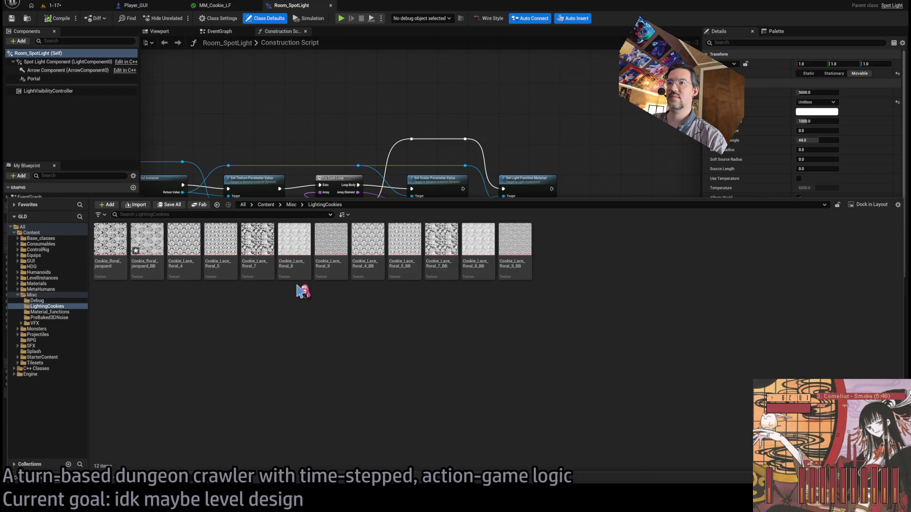
left_click(375, 244)
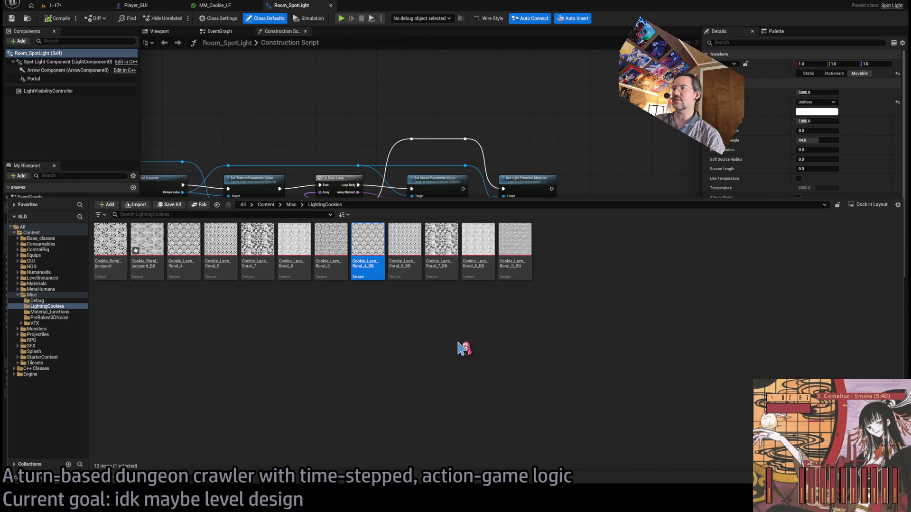
left_click(404, 245)
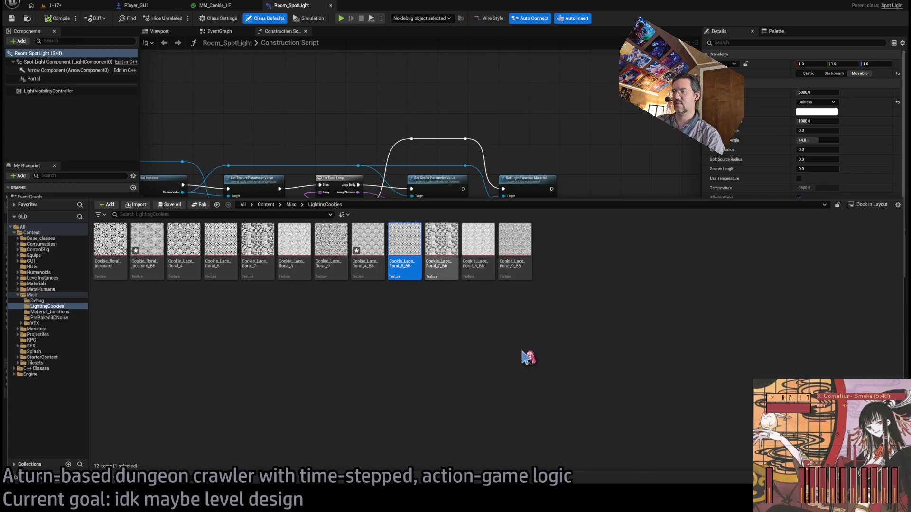
key("Right")
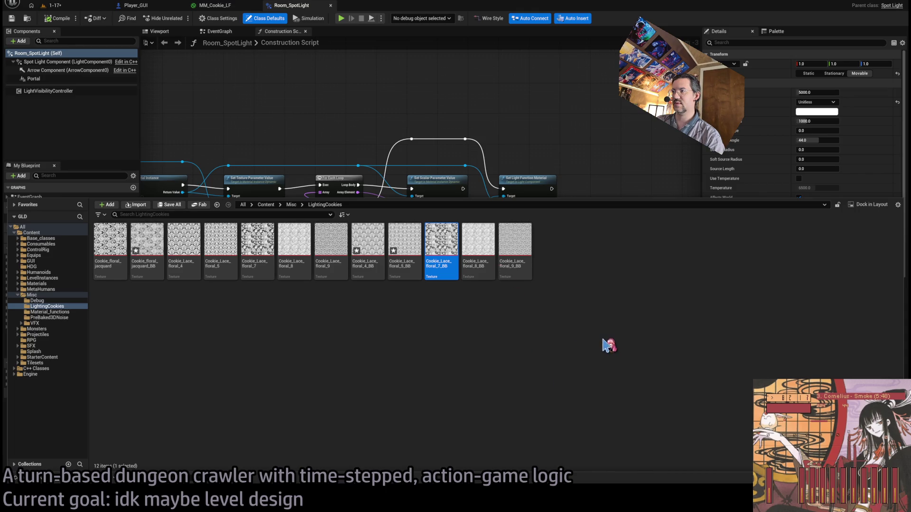
left_click(473, 255)
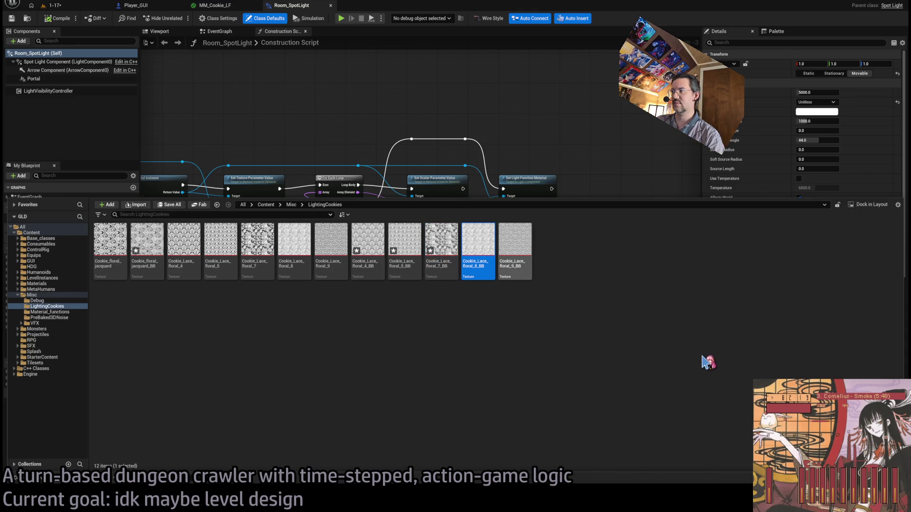
key("Right")
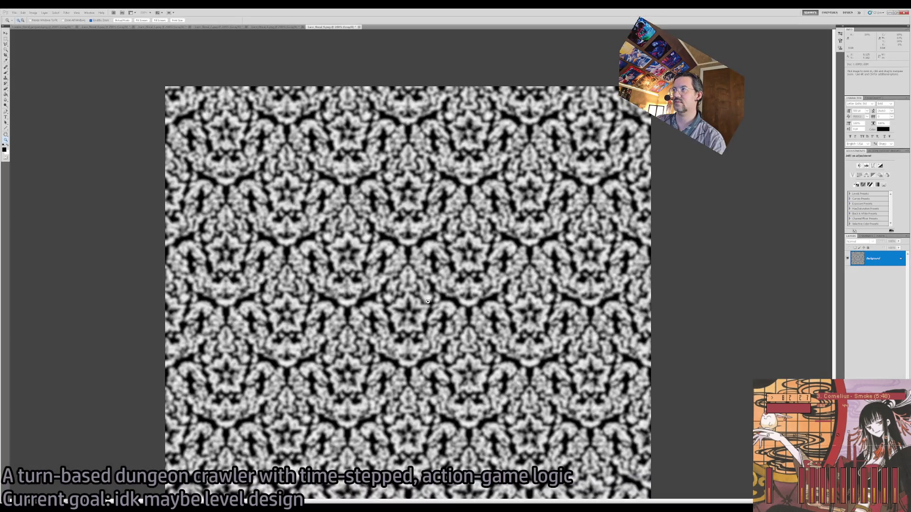
Toggle the blur on the lace image and check its tiling at a smaller zoom
key("ctrl+z")
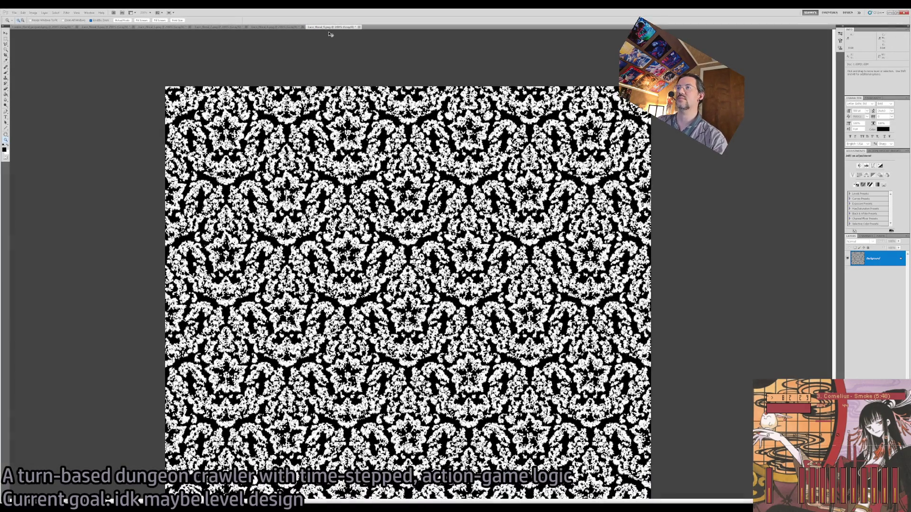
key("ctrl+z")
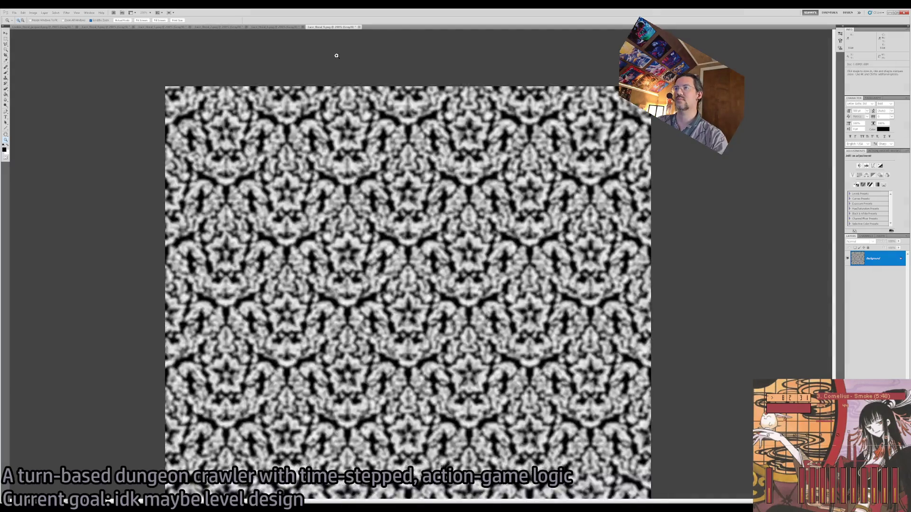
key("ctrl+minus")
key("ctrl+minus")
key("ctrl+plus")
key("ctrl+plus")
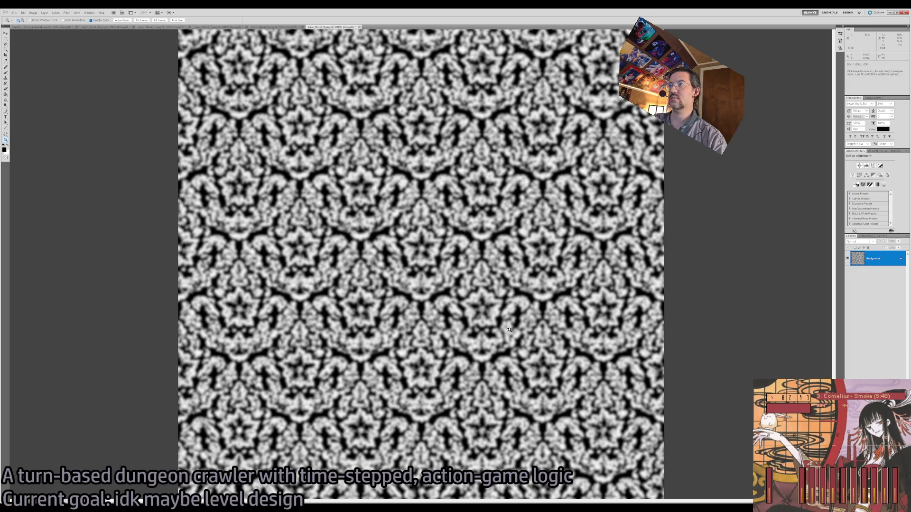
Reapply Gaussian Blur to the paisley Lace_floral_8 document and compare the other lace documents
left_click(290, 27)
left_click(88, 27)
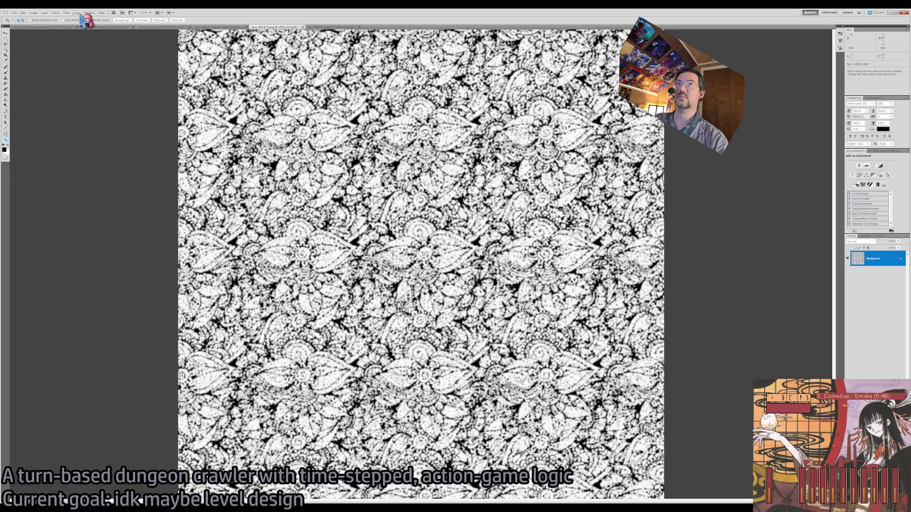
key("ctrl+f")
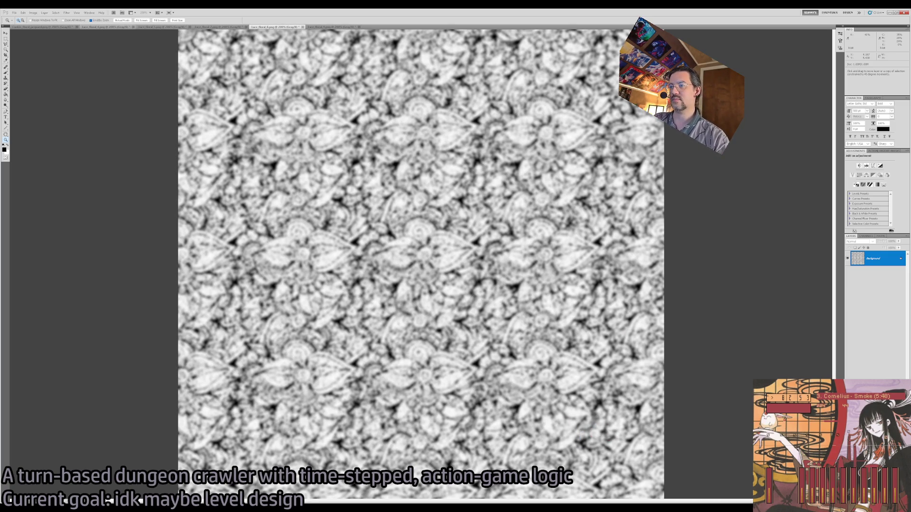
left_click(230, 27)
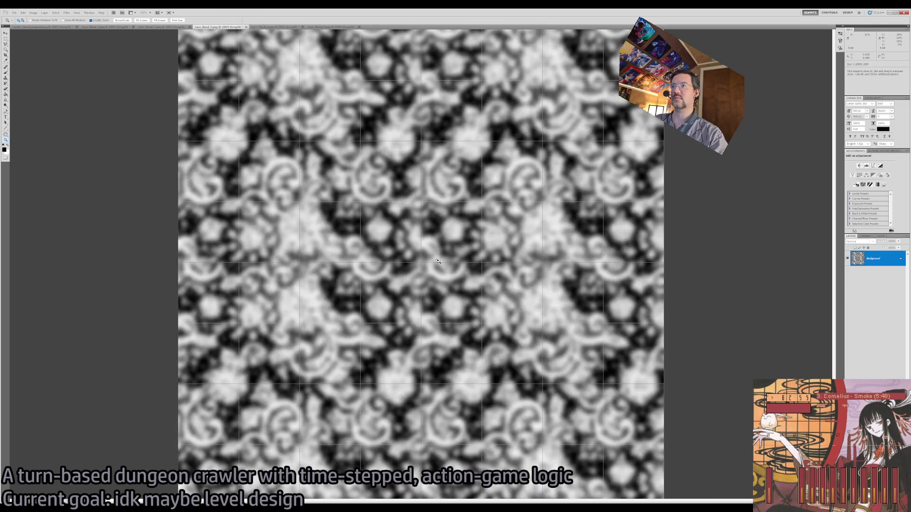
left_click(71, 27)
left_click(104, 27)
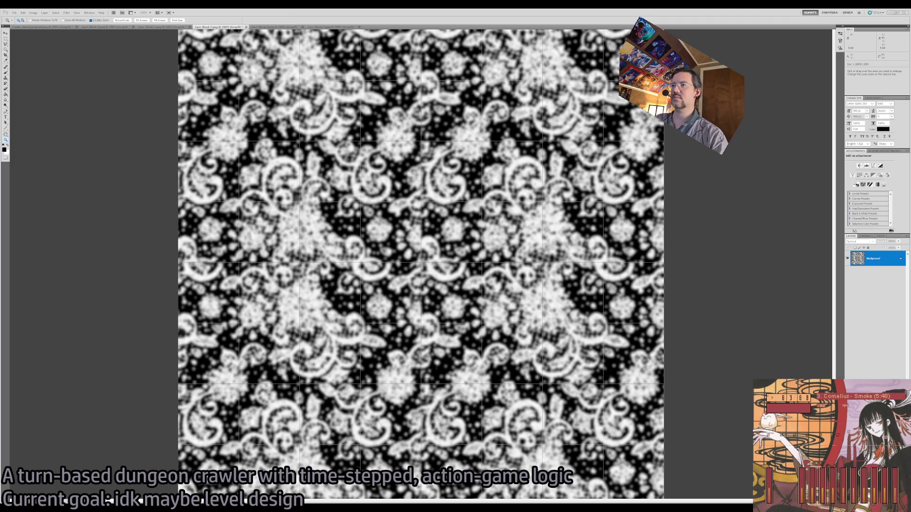
left_click(167, 27)
left_click(110, 27)
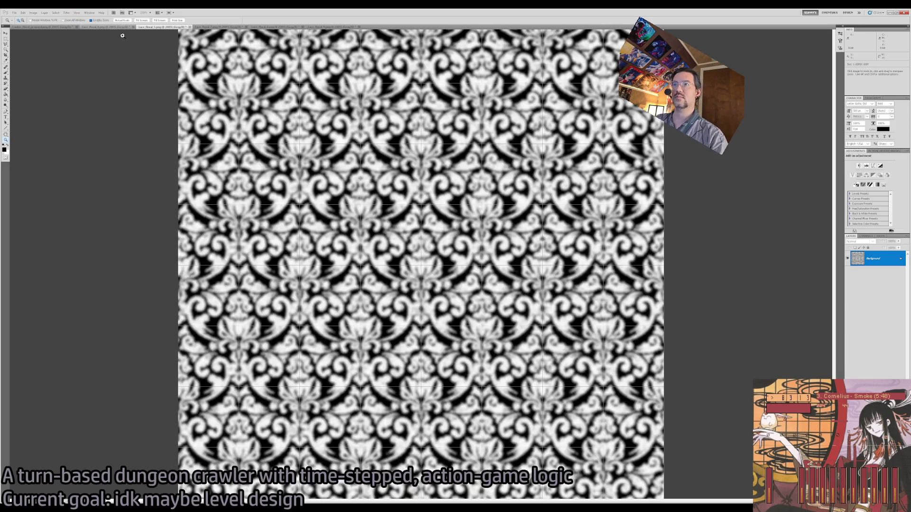
Blur the damask Lace_floral_5, then compare Lace_floral_4 and Cookie_floral_jacquard with and without blur
left_click(88, 27)
key("v")
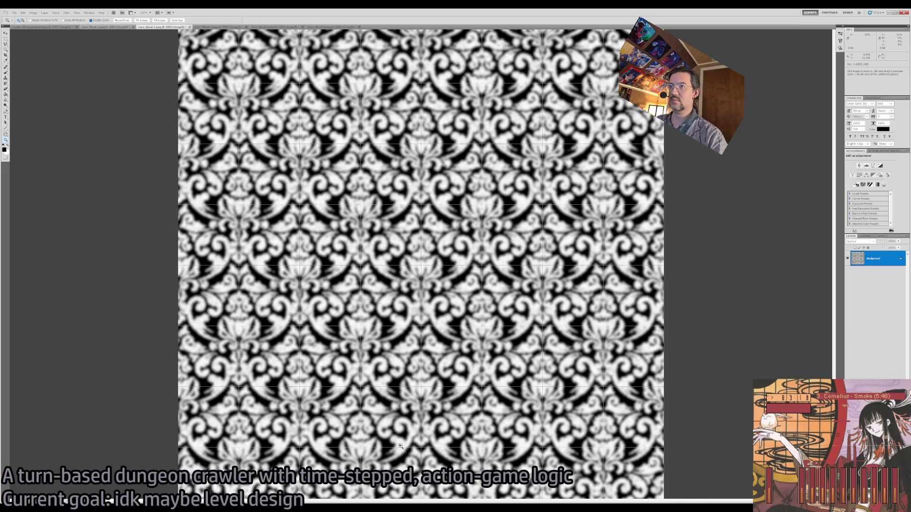
left_click(105, 27)
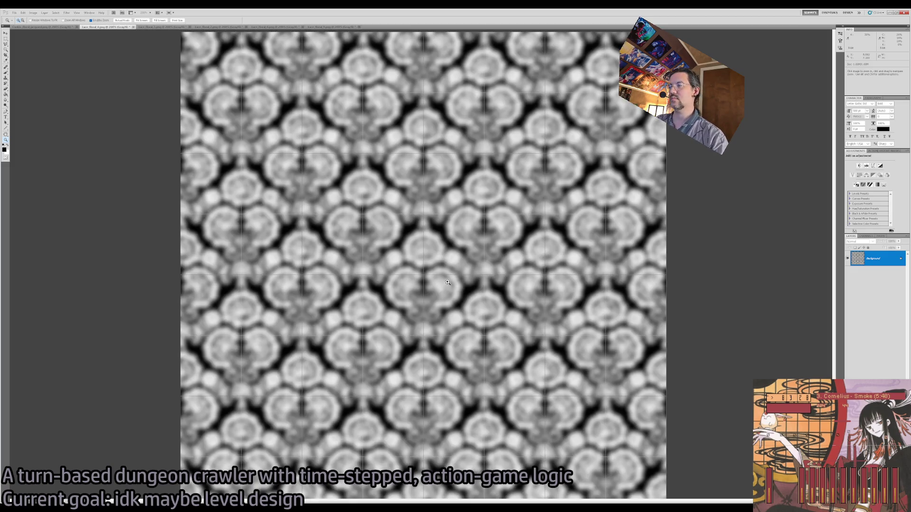
key("ctrl+z")
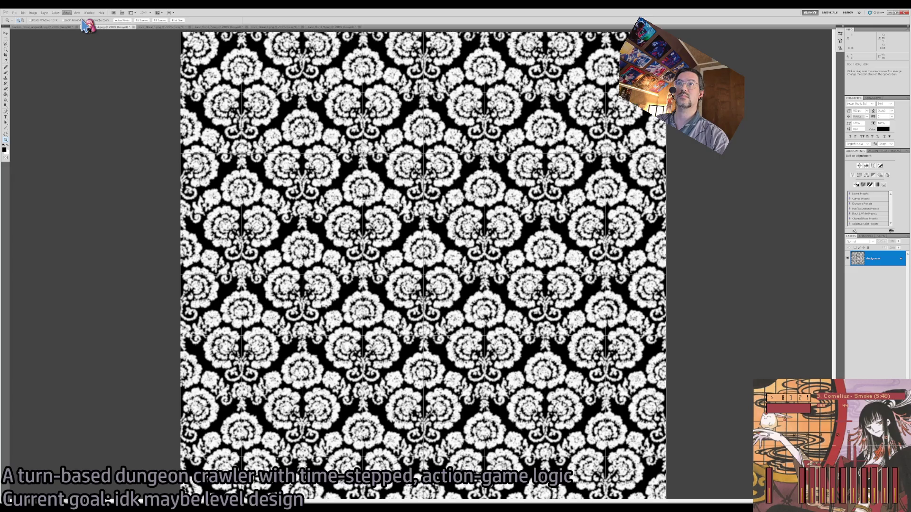
key("ctrl+shift+z")
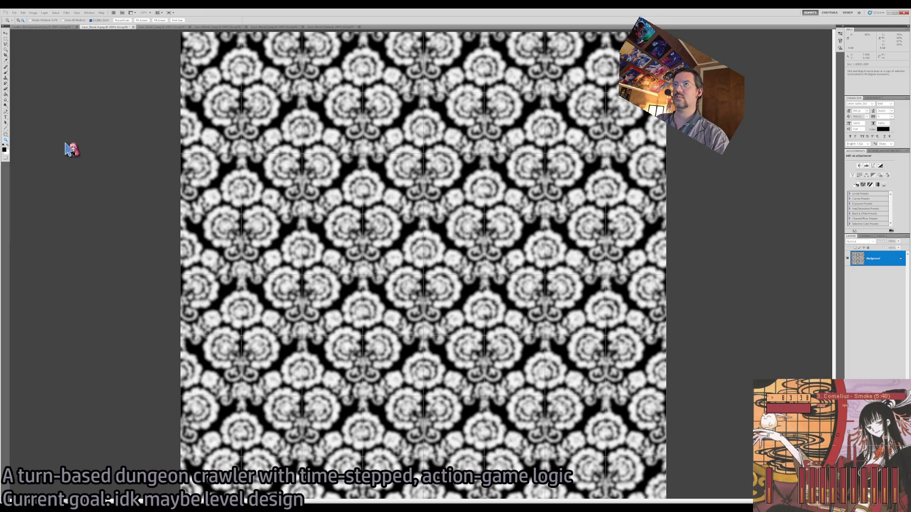
left_click(45, 26)
key("ctrl+z")
key("ctrl+z")
key("ctrl+z")
key("ctrl+z")
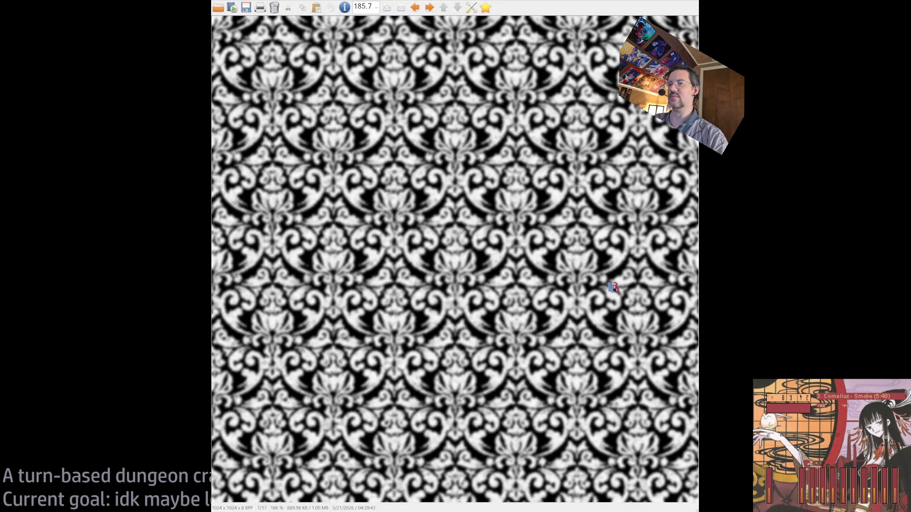
Show the blurred damask texture at 100% zoom in IrfanView, then close the viewer
key("ctrl+h")
key("Escape")
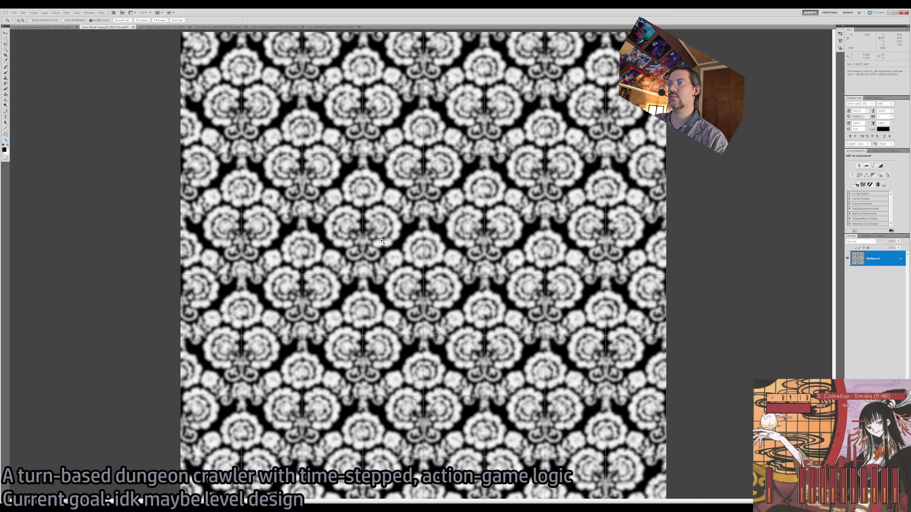
Bring the Lace_floral_3 document to the front in Photoshop
left_click(151, 27)
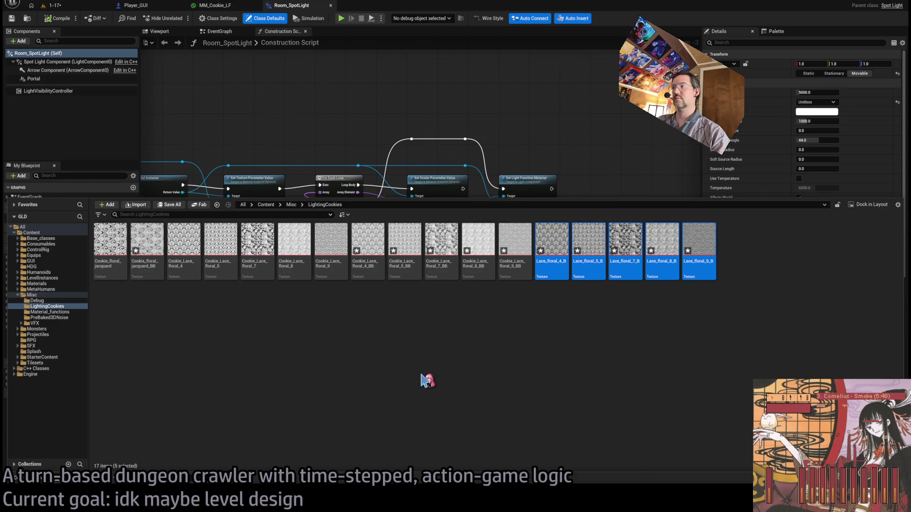
Add the 'Cookie_' prefix to the Lace_floral_4_B, 5_B and 7_B textures
left_click(476, 338)
left_click(546, 257)
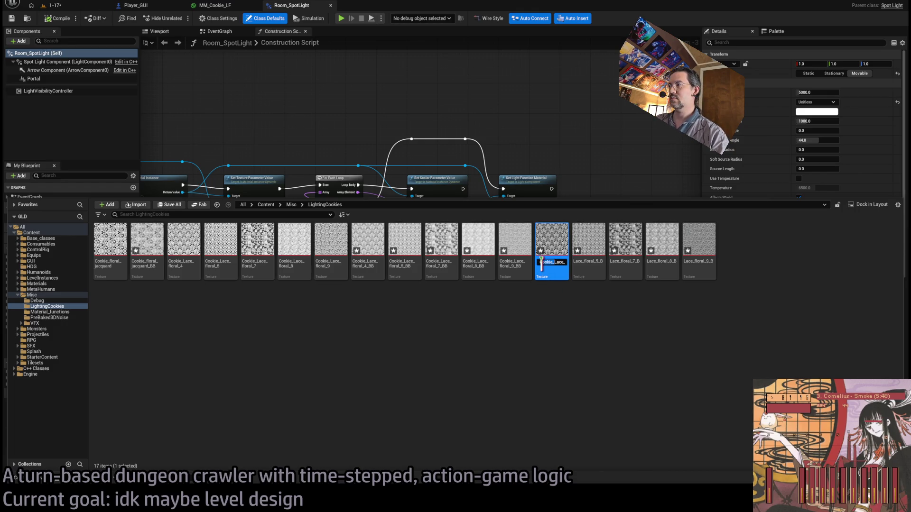
key("Return")
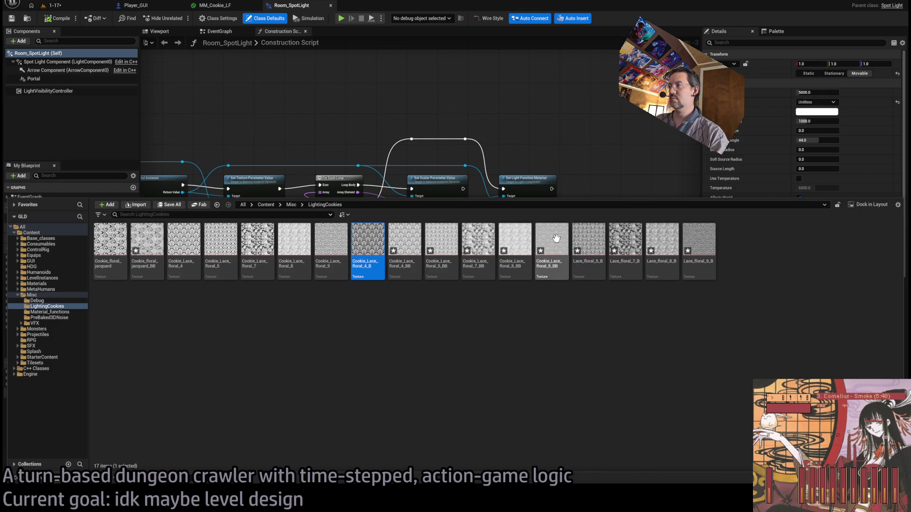
left_click(584, 265)
key("F2")
key("Home")
type("Cookie_")
left_click(626, 237)
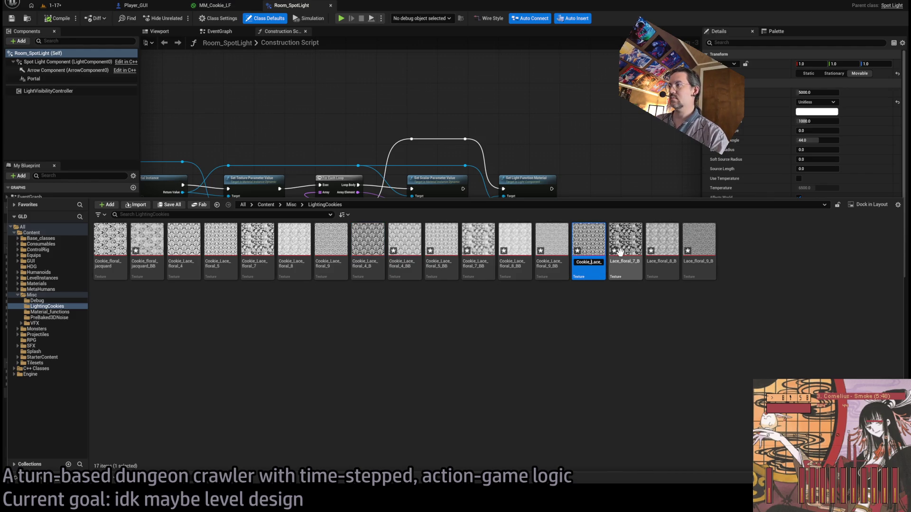
key("F2")
key("Home")
type("Cookie_")
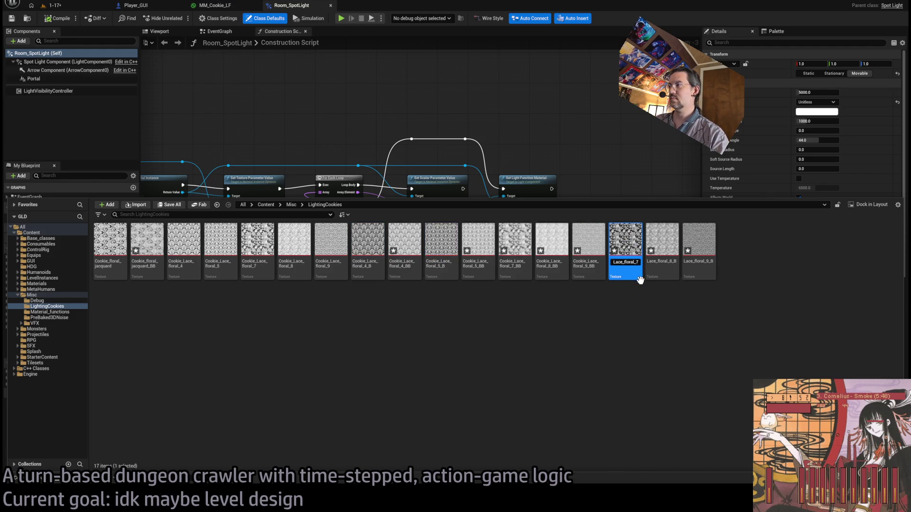
key("Return")
Rename Lace_floral_8_B and 9_B to Cookie_Lace_floral_8_B and Cookie_Lace_floral_9_B
left_click(663, 237)
key("F2")
key("Home")
type("Cookie_")
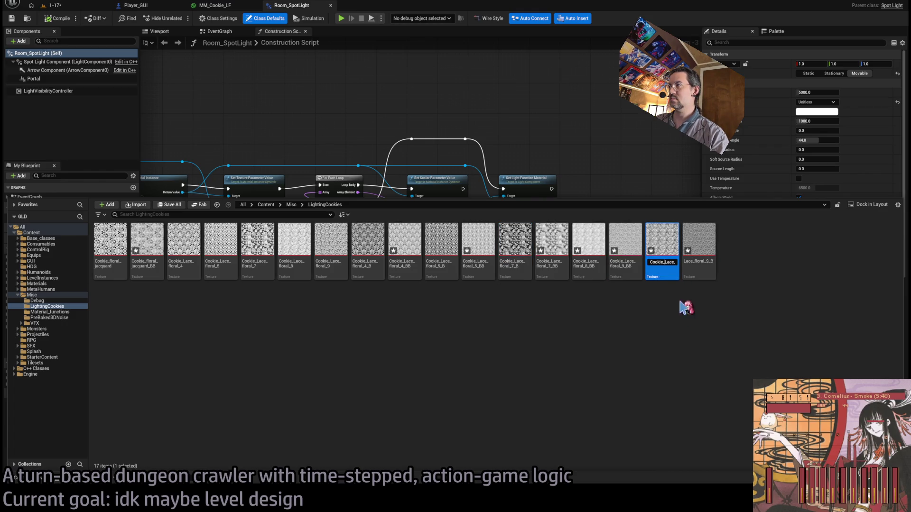
key("Return")
left_click(707, 247)
key("F2")
key("Home")
type("Cookie_")
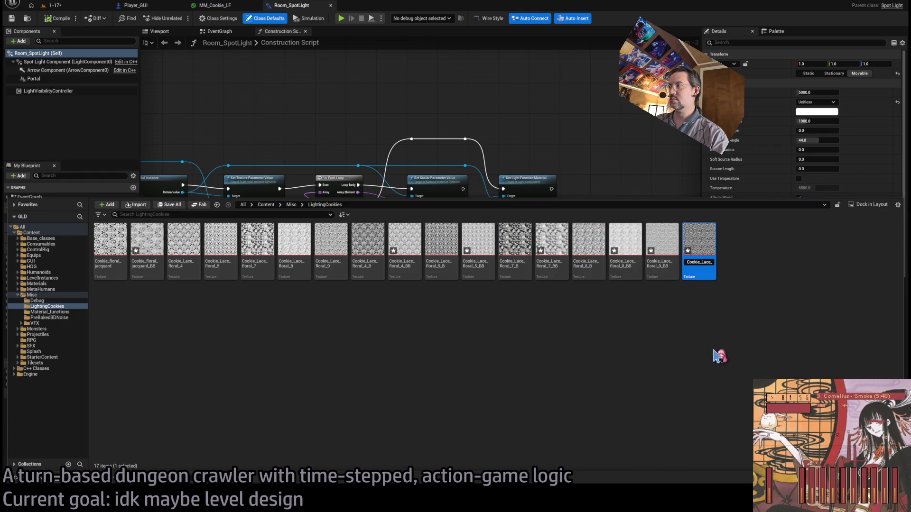
key("Return")
Open the five Cookie_Lace_floral _BB textures (9, 8, 7, 5, 4) together in the Property Matrix
left_click(692, 251)
left_click(618, 247, "ctrl")
left_click(549, 242, "ctrl")
left_click(477, 242, "ctrl")
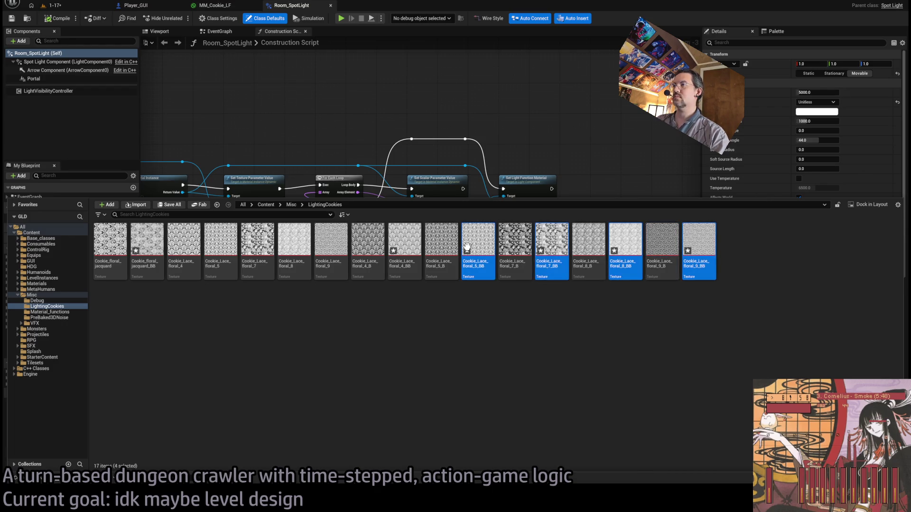
left_click(413, 241, "ctrl")
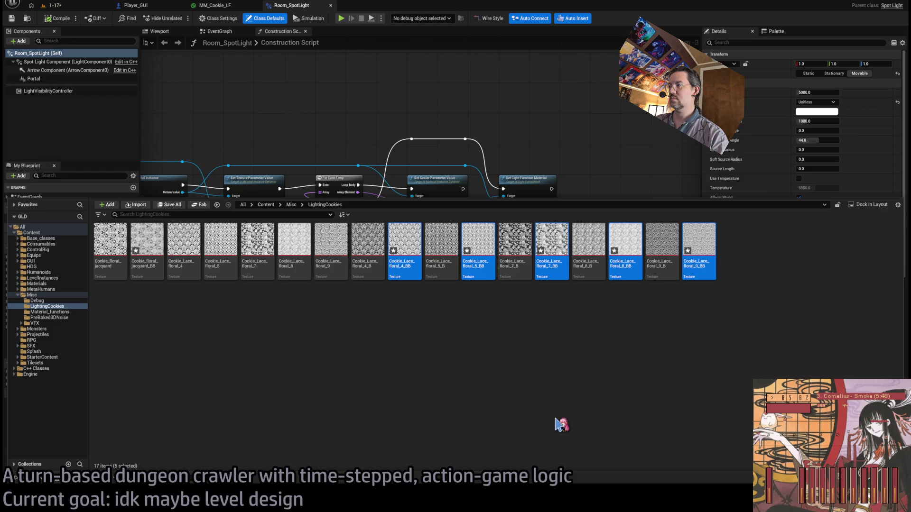
key("Return")
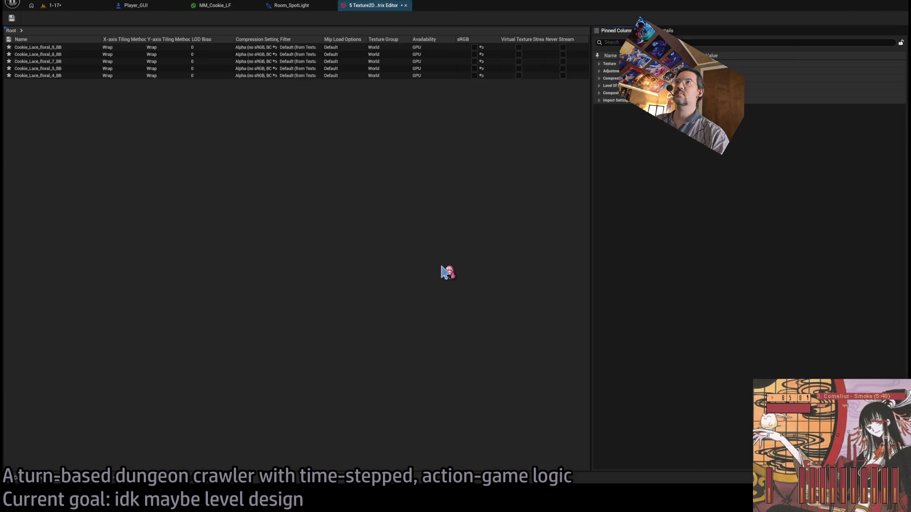
Check the _BB textures' Compression settings, then close that property matrix
left_click(600, 79)
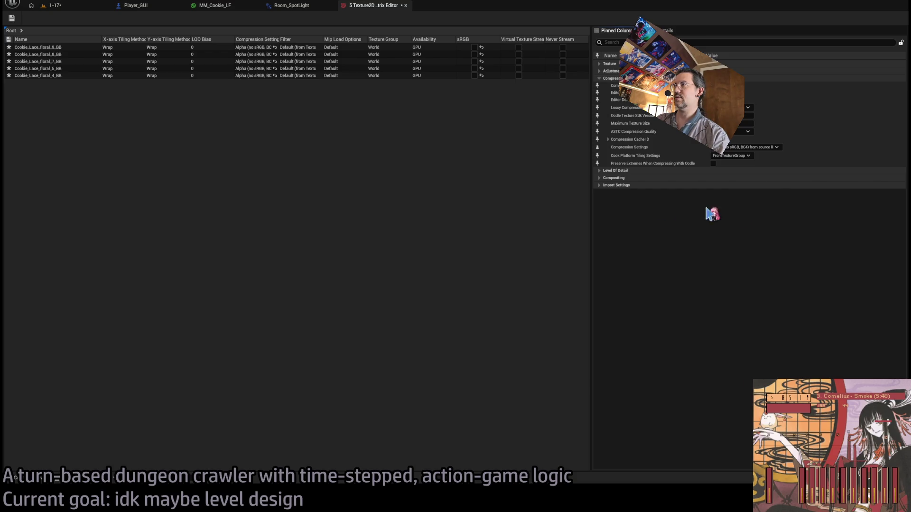
middle_click(371, 6)
key("ctrl+space")
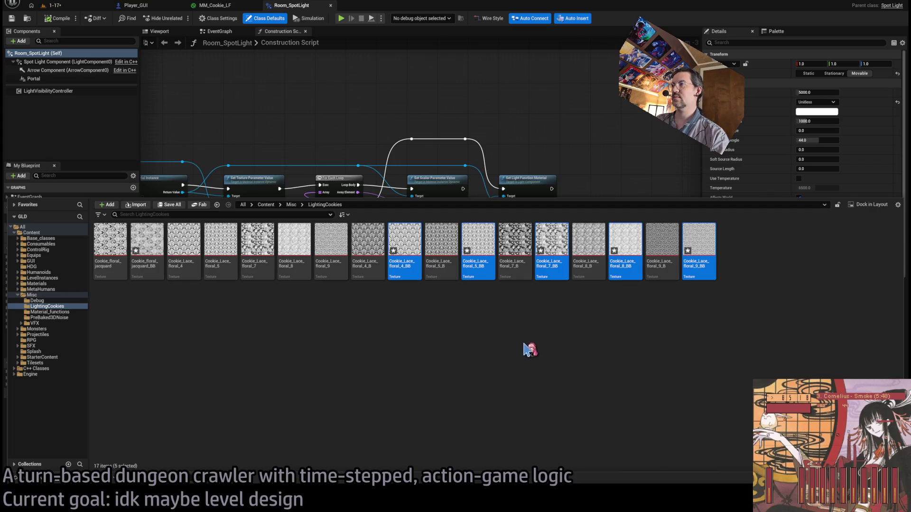
Open Cookie_Lace_floral_5_B, 4_B, 7_B, 8_B and 9_B together in the Property Matrix
left_click(438, 277)
left_click(515, 242, "ctrl")
left_click(588, 242, "ctrl")
left_click(662, 241, "ctrl")
left_click(368, 242, "ctrl")
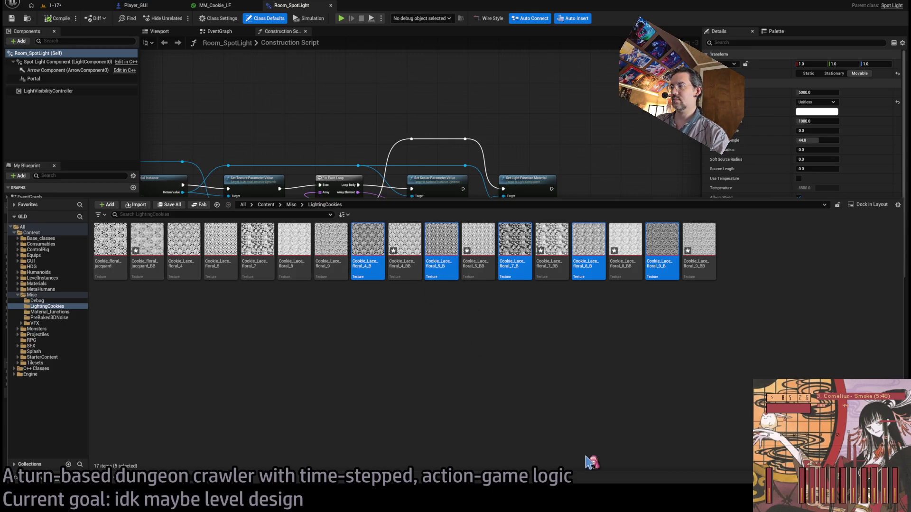
key("Return")
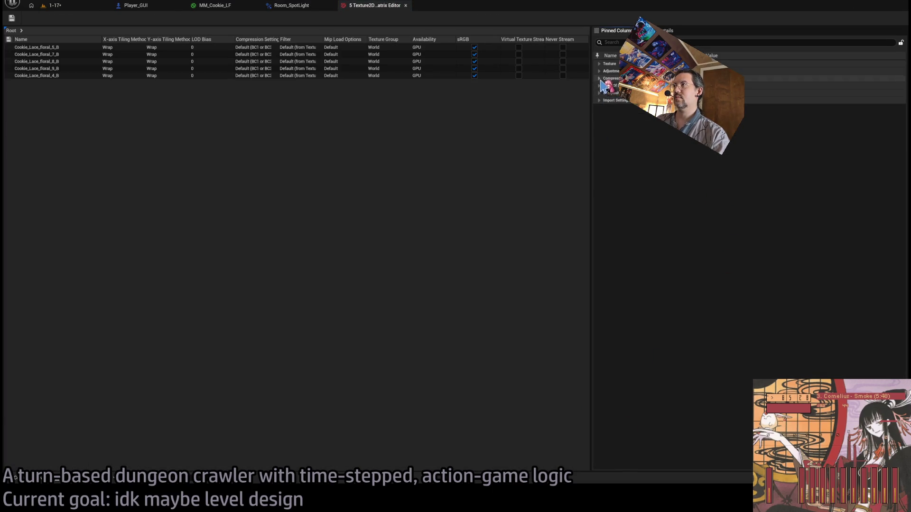
Check the _B textures' Compression settings, close the matrix and reopen the Content Drawer
left_click(702, 78)
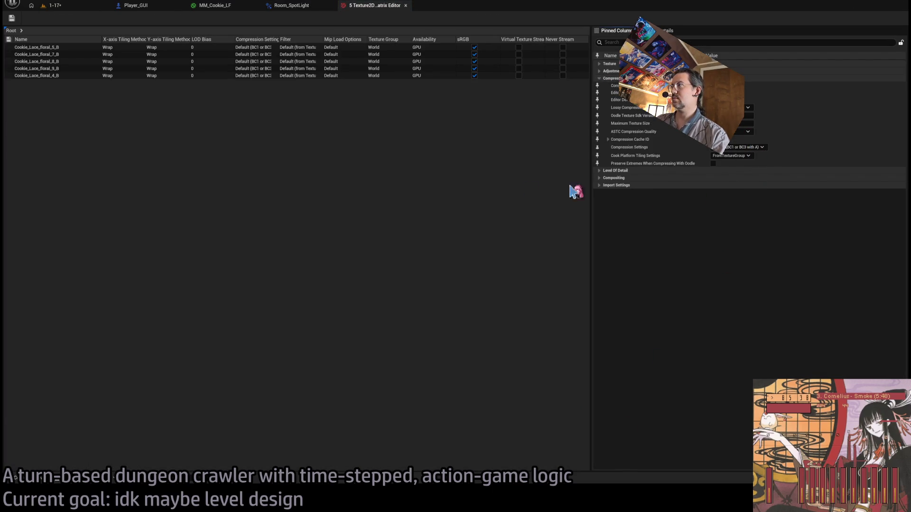
middle_click(365, 6)
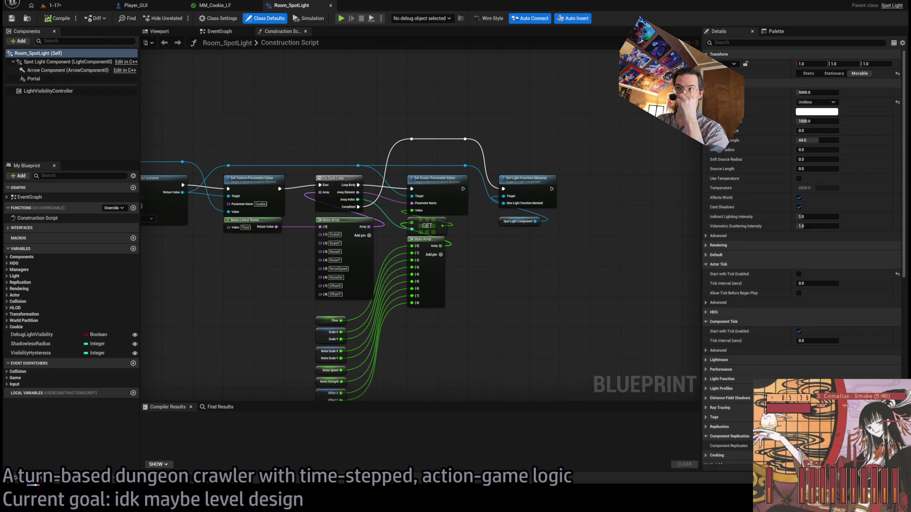
left_click(15, 478)
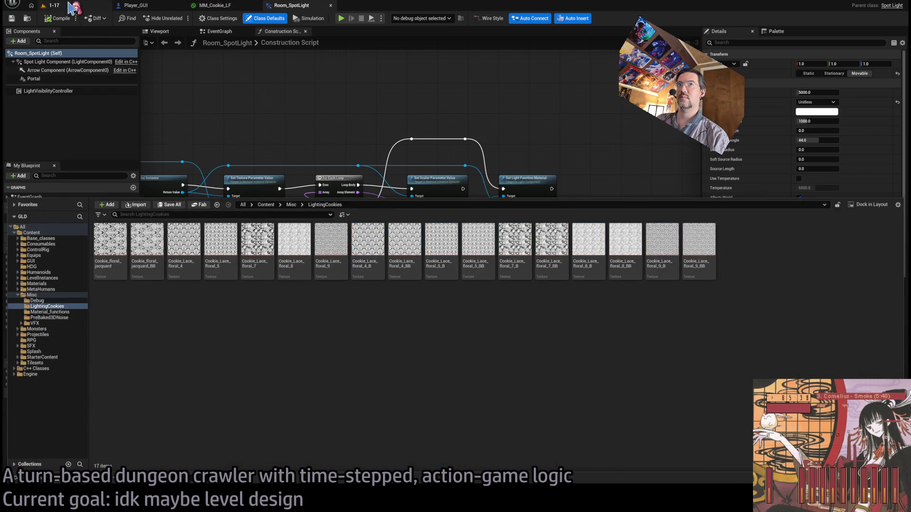
In the 1-17 level, frame the selected spotlight and save the level
left_click(71, 6)
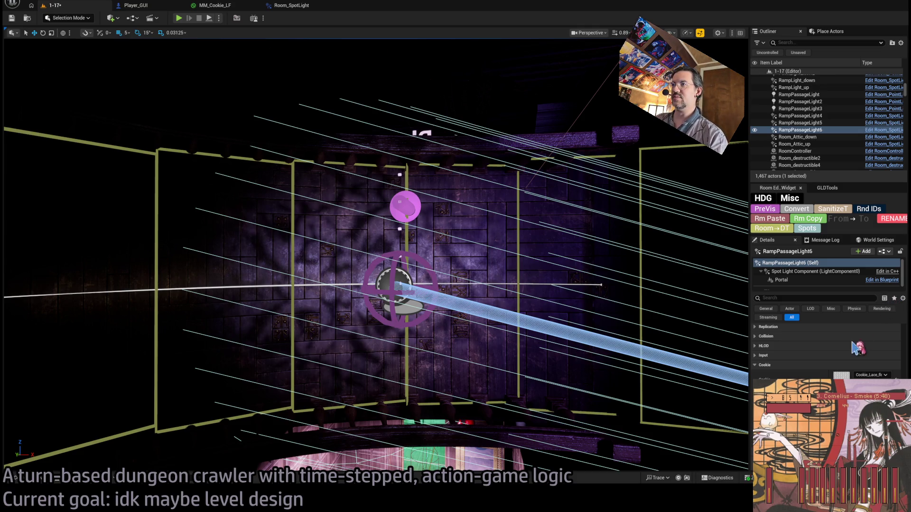
scroll(355, 229, "up", 5)
scroll(376, 254, "down", 10)
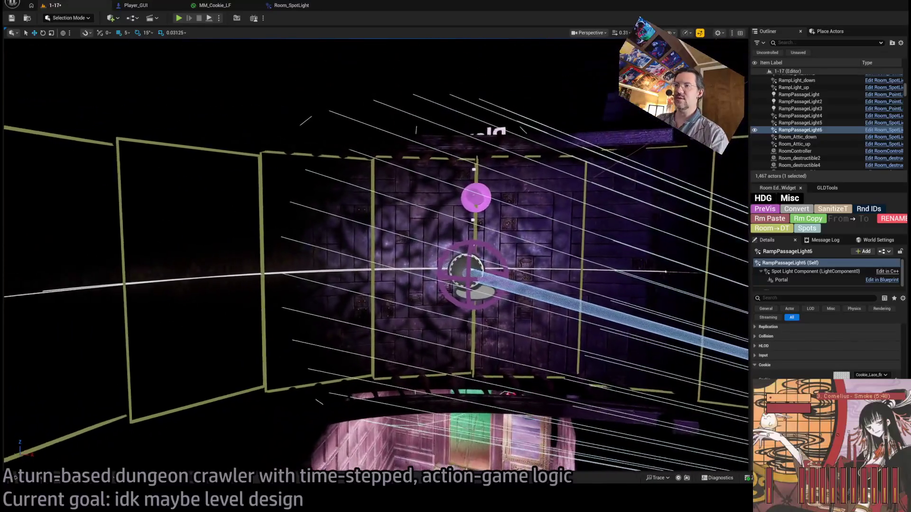
left_click_drag(482, 274, 486, 279)
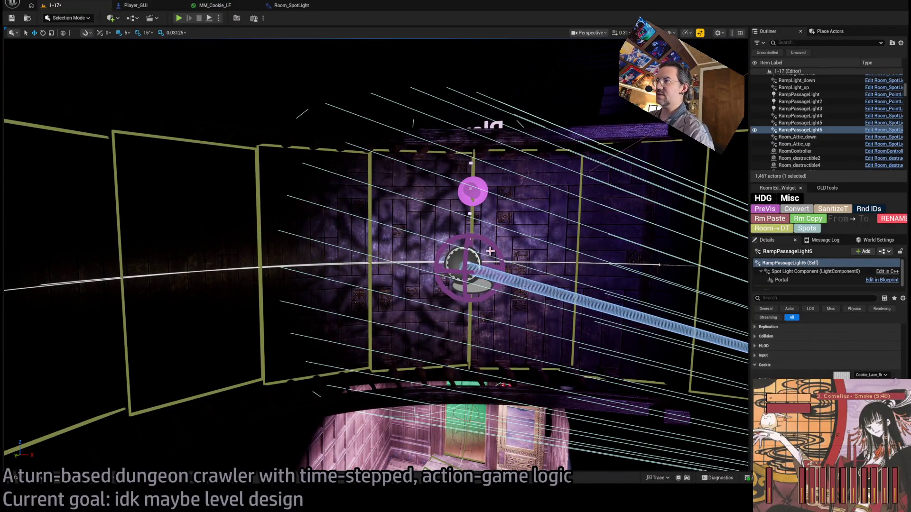
scroll(487, 274, "up", 5)
key("f")
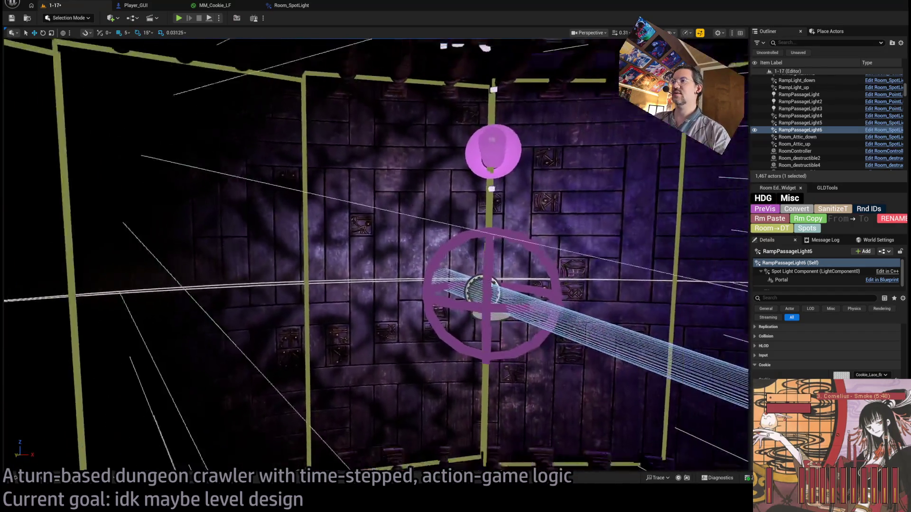
scroll(376, 254, "down", 5)
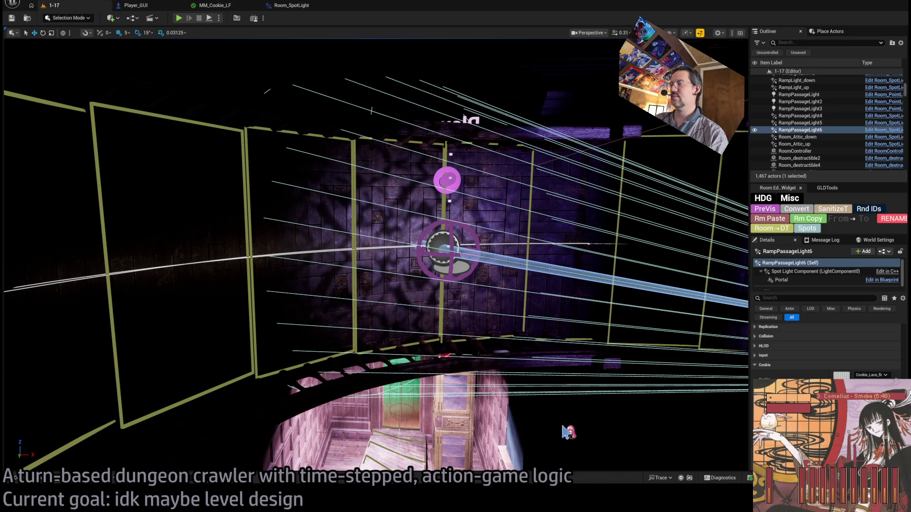
key("ctrl+s")
Focus the view on RampPassageLight6 and start Play In Editor
mouse_move(488, 311)
left_mouse_down()
mouse_move(465, 304)
mouse_move(460, 284)
left_mouse_up()
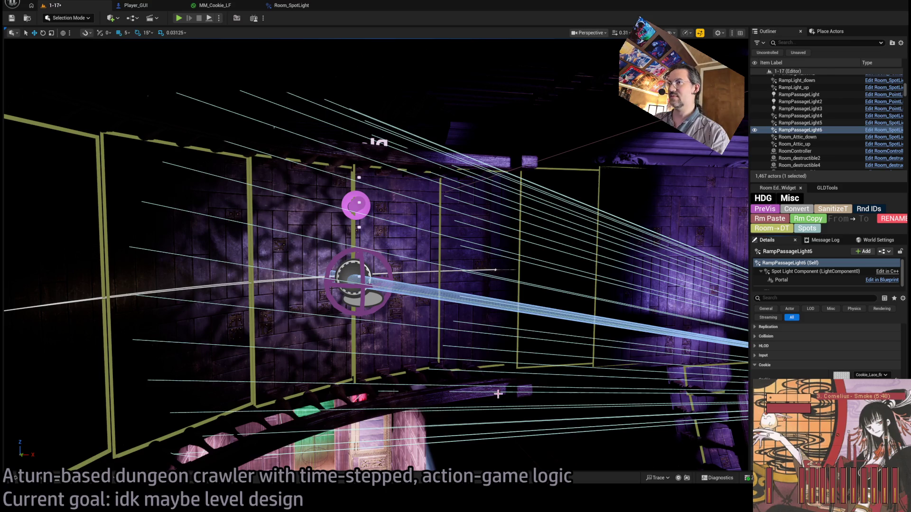
key("f")
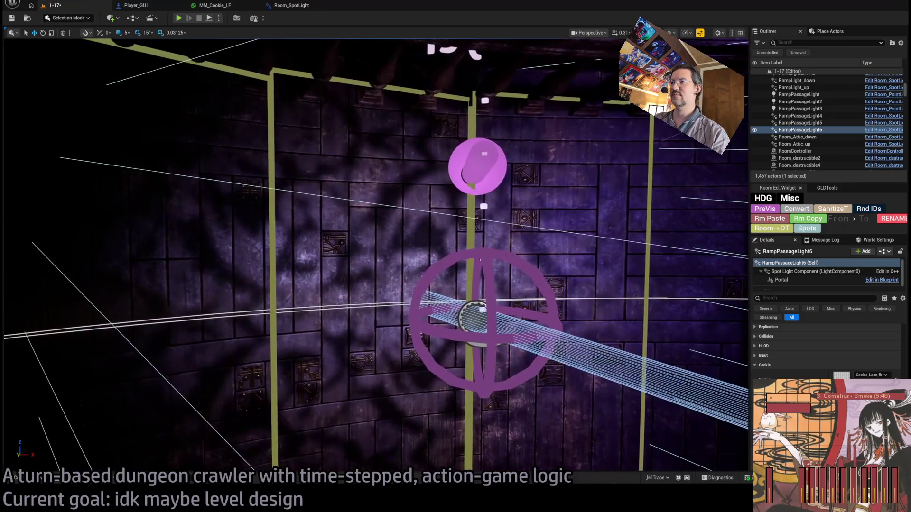
scroll(480, 259, "down", 5)
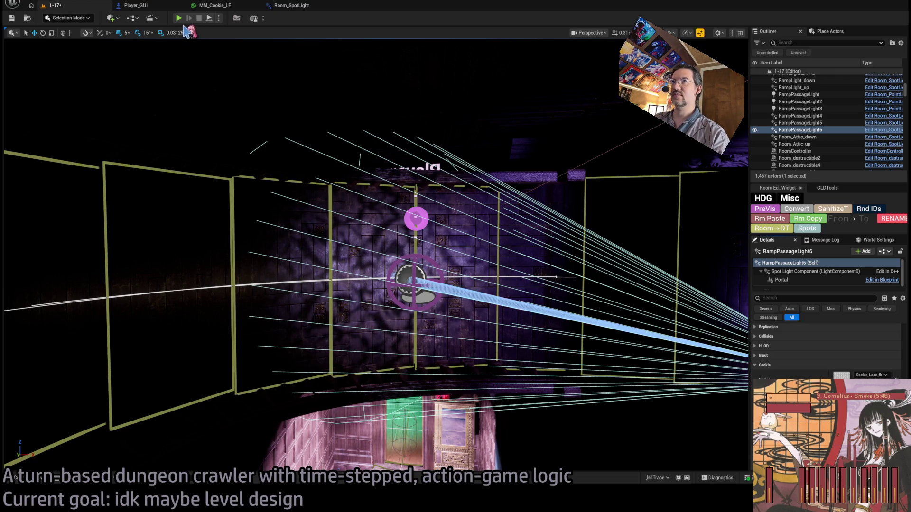
key("alt+p")
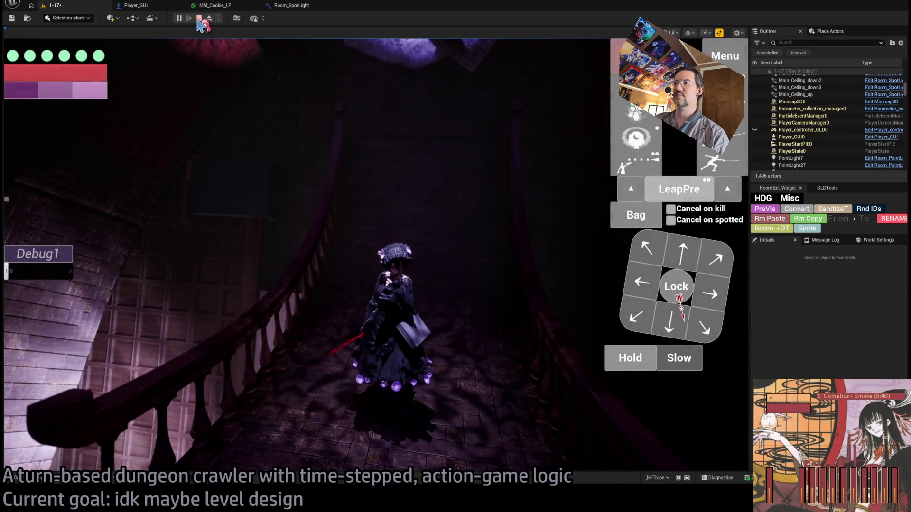
Stop the Play In Editor session from the toolbar
left_click(199, 18)
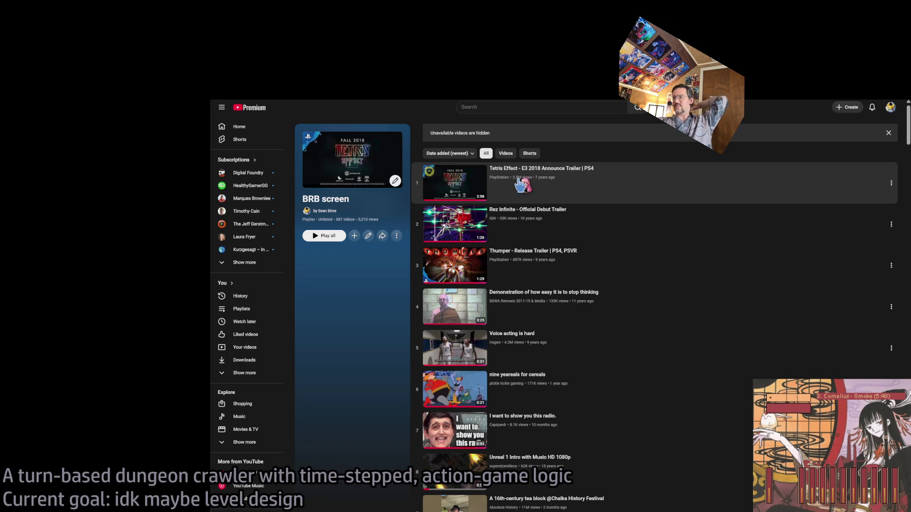
Start the Tetris Effect E3 2018 Announce Trailer from the BRB screen playlist and enable the playlist's shuffle
left_click(521, 185)
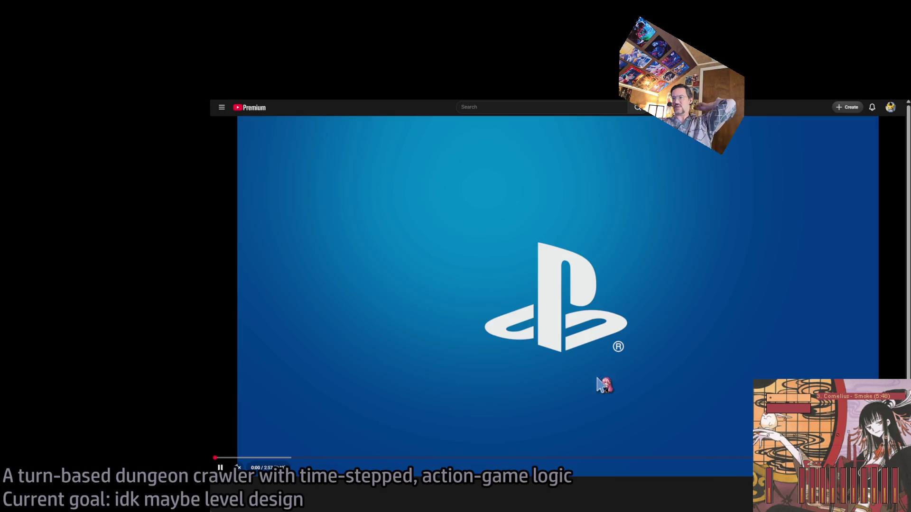
key("k")
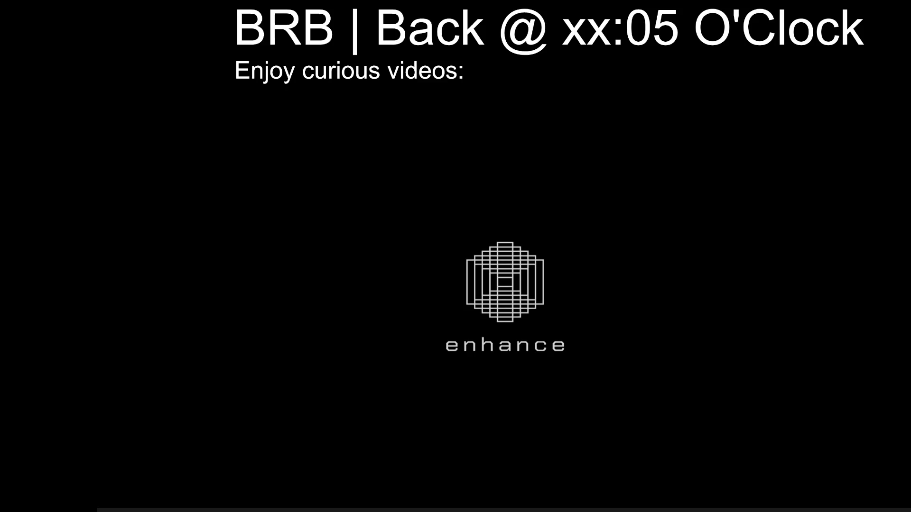
mouse_move(150, 497)
scroll(455, 284, "down", 2)
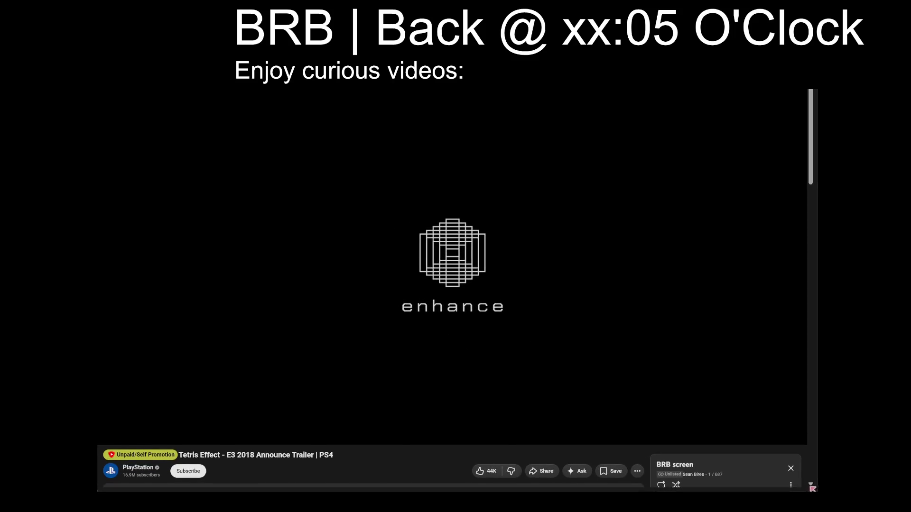
left_click(413, 292)
left_click(702, 509)
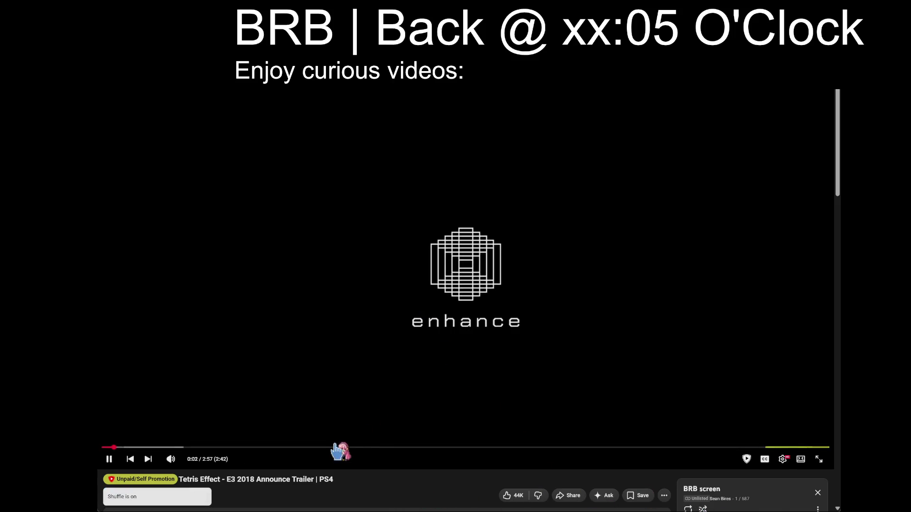
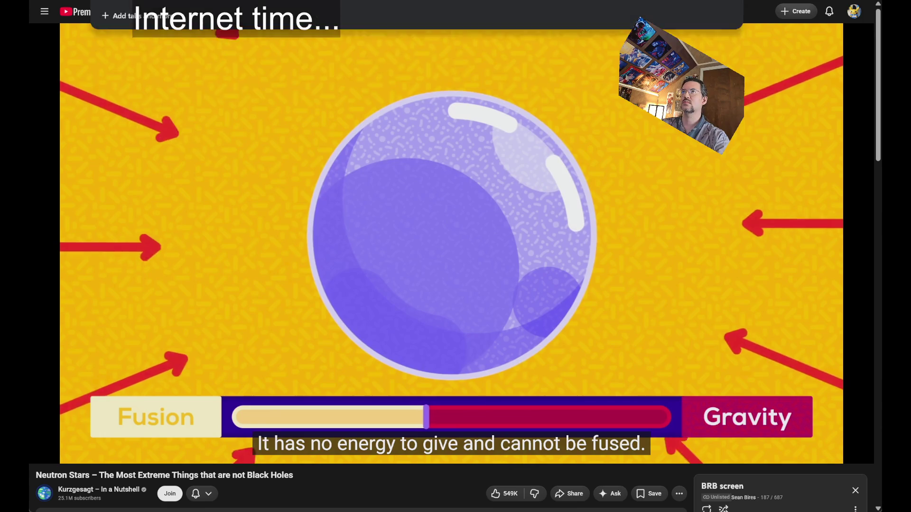
Load google.com in the browser tab in place of the YouTube video
key("ctrl+l")
type("google.com")
key("Return")
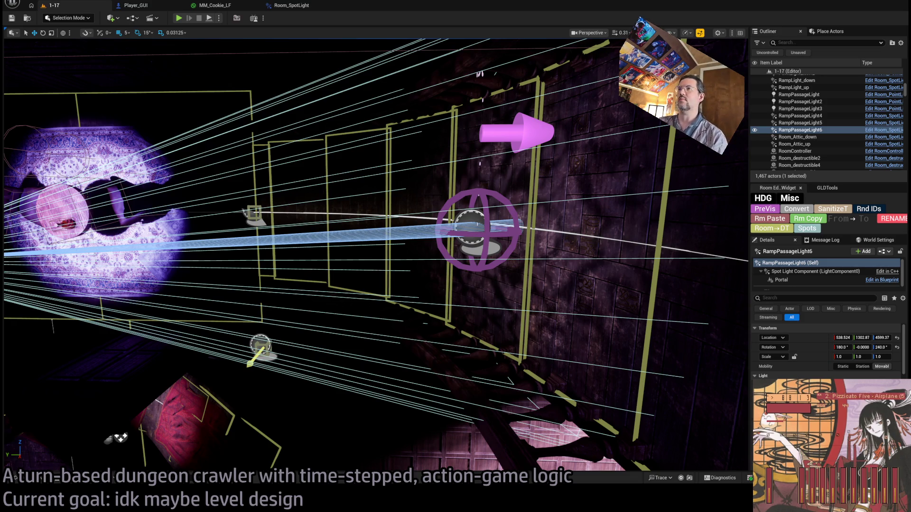
Fly to the sconce wall, select the PointLight28_up spotlight, and scroll its Details to the Cookie settings
left_click_drag(324, 144, 361, 145)
left_click_drag(472, 236, 511, 212)
left_click_drag(416, 172, 432, 182)
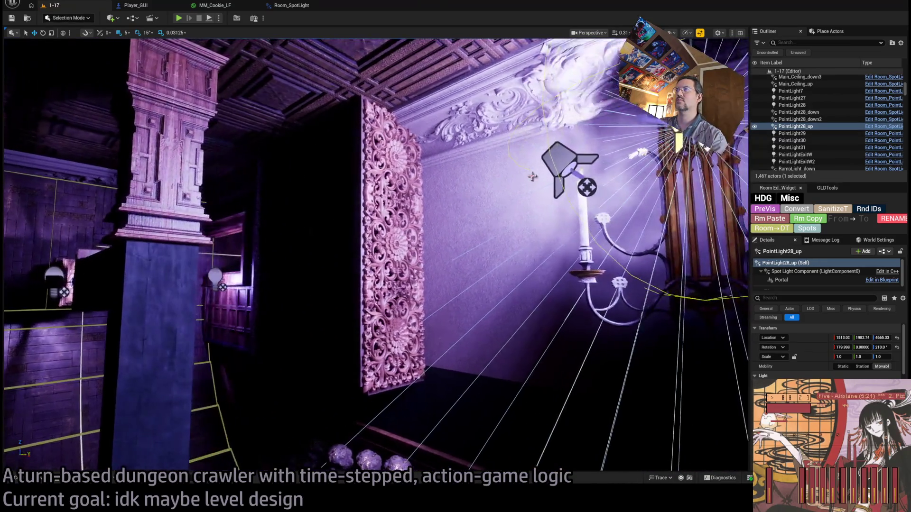
left_click(572, 166)
mouse_move(571, 167)
left_mouse_down()
mouse_move(586, 107)
mouse_move(598, 116)
left_mouse_up()
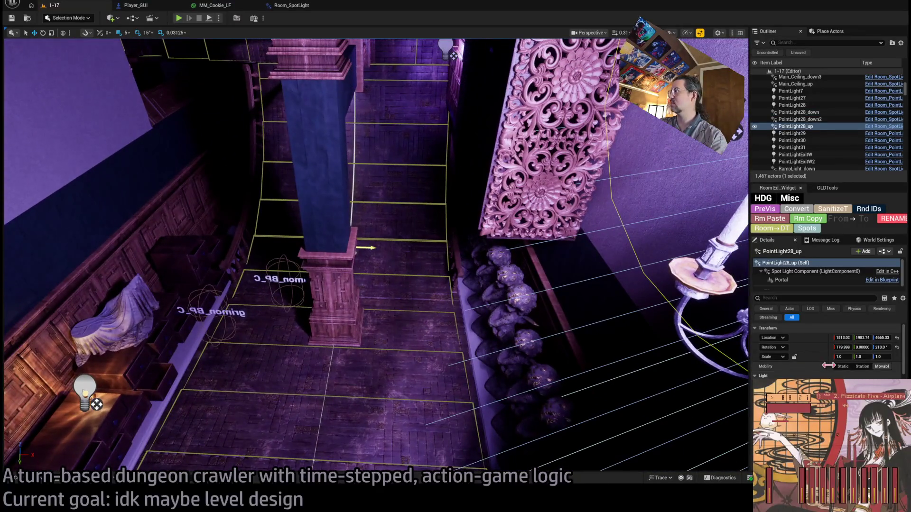
scroll(827, 351, "down", 5)
scroll(828, 351, "down", 3)
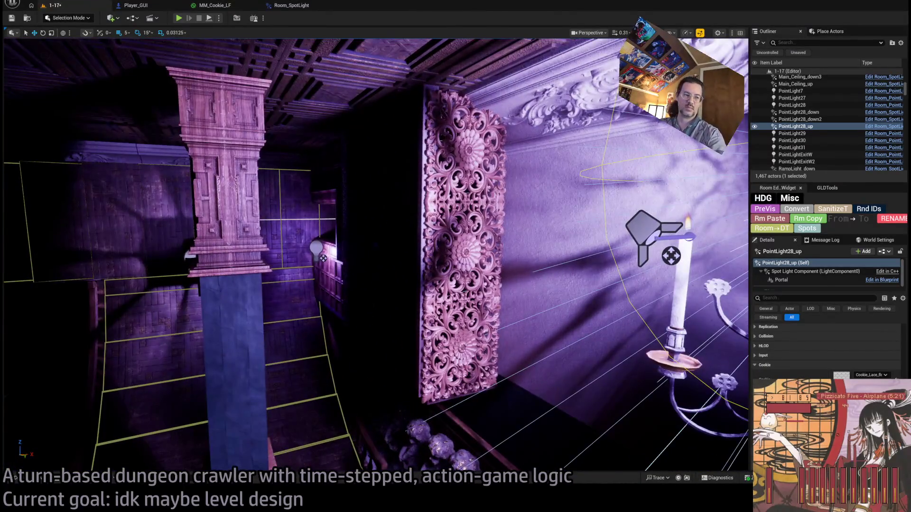
View the damask cookie pattern across the purple room corner and bring up the MM_Cookie_LF material
key("Left")
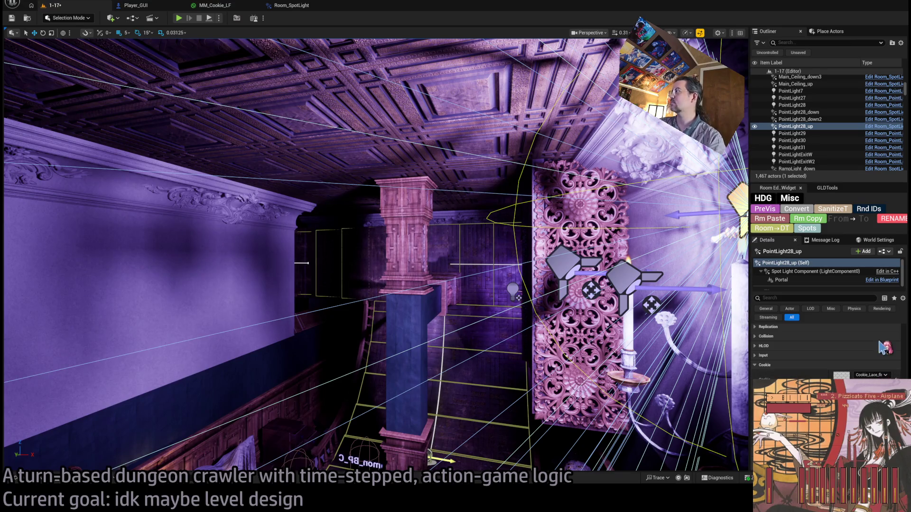
key("Left")
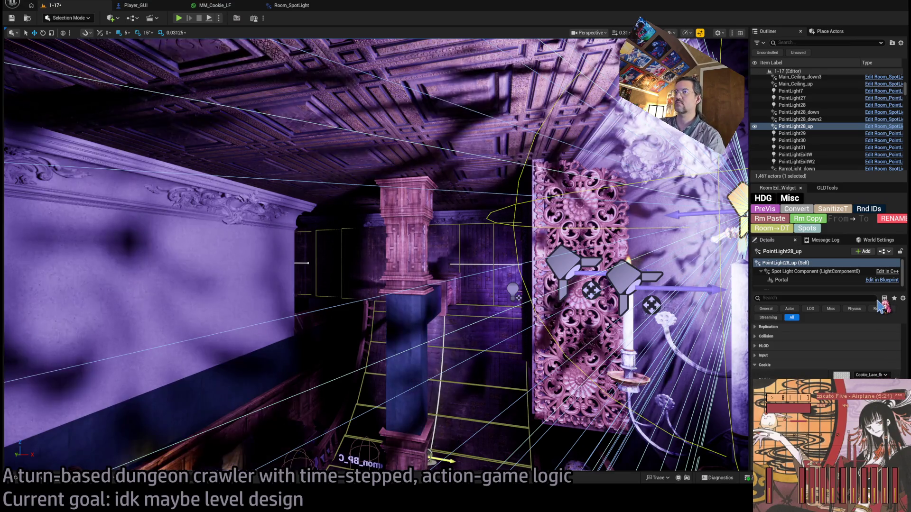
key("Down")
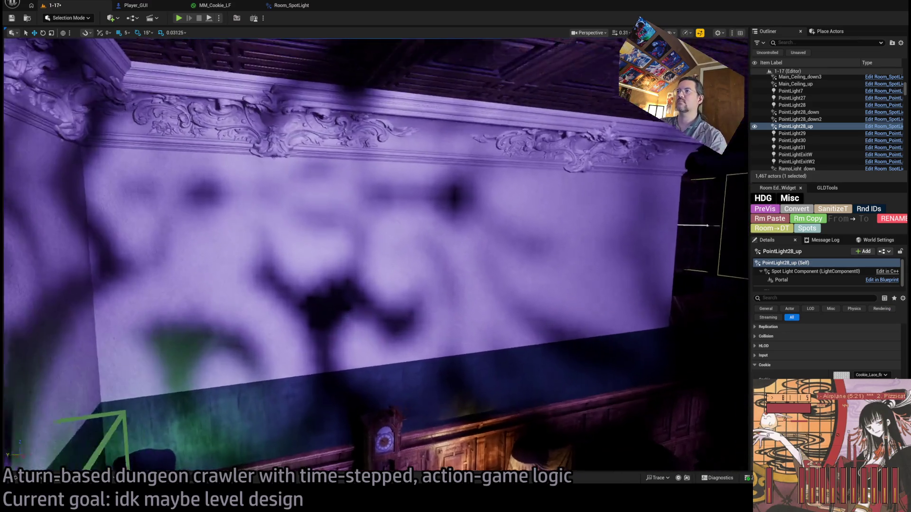
key("Up")
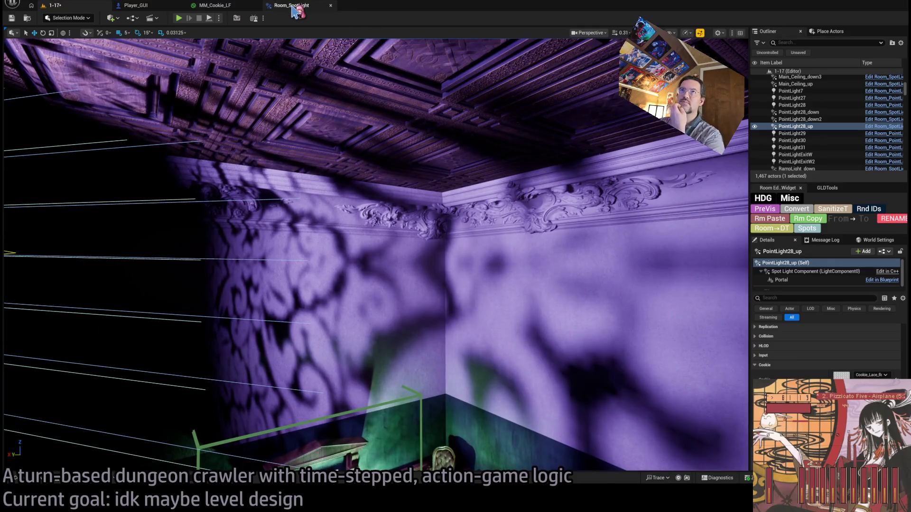
left_click(223, 5)
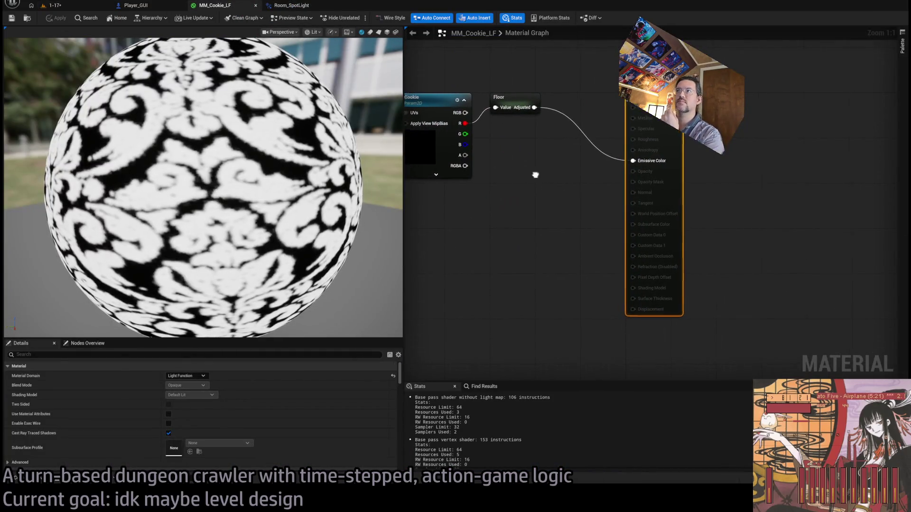
Zoom and pan the MM_Cookie_LF graph to frame its nodes, and preview it on a flat plane
scroll(652, 221, "down", 5)
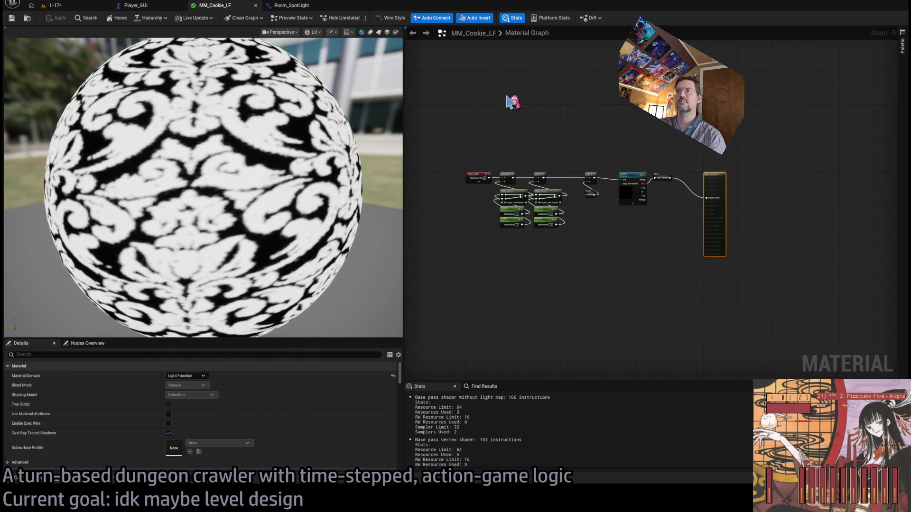
scroll(475, 181, "up", 4)
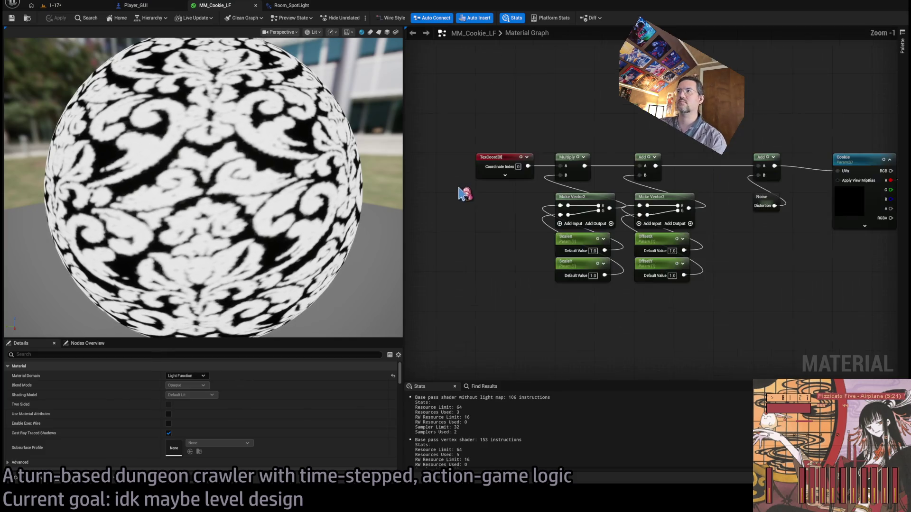
mouse_move(526, 136)
left_mouse_down()
mouse_move(426, 127)
mouse_move(581, 130)
left_mouse_up()
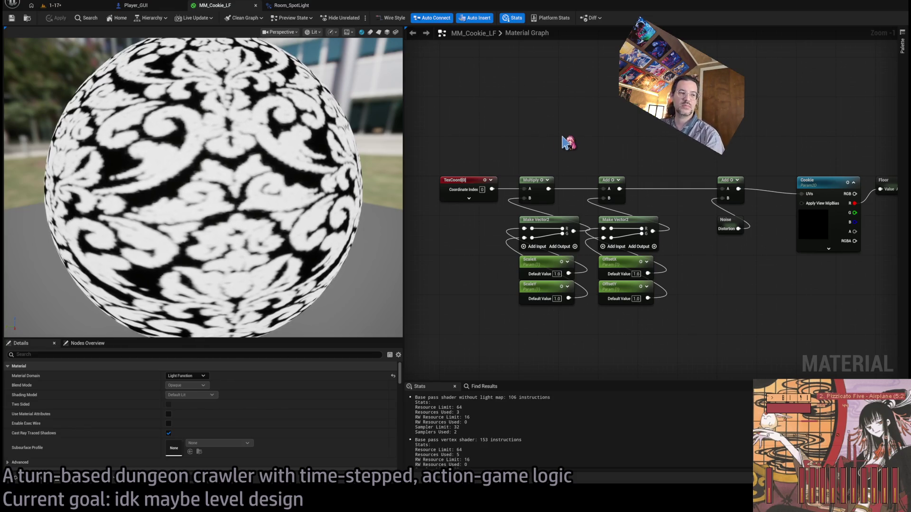
left_click(378, 32)
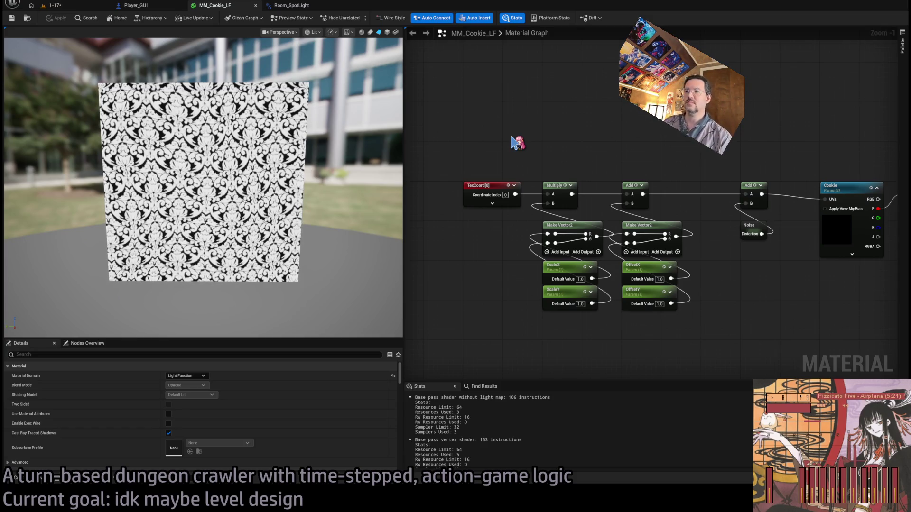
Switch to the browser and go to the ChatGPT site
key("alt+Tab")
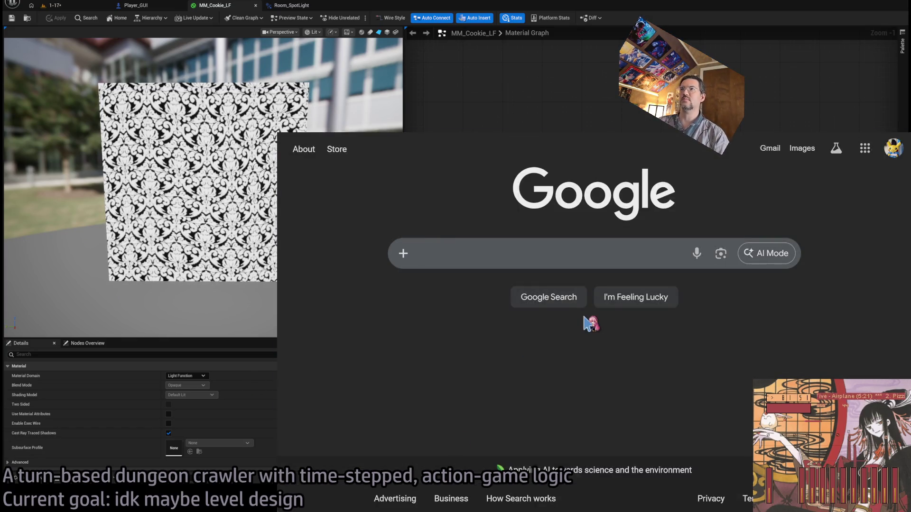
left_click(474, 260)
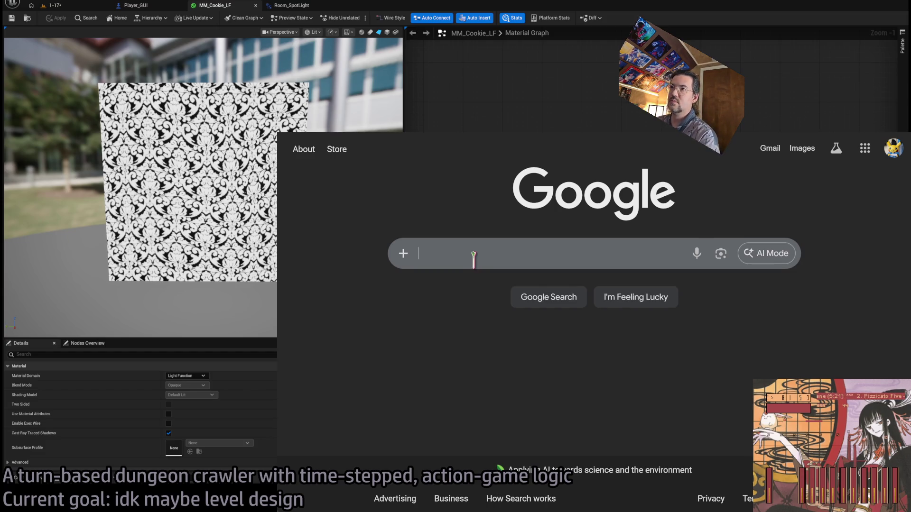
left_click(417, 124)
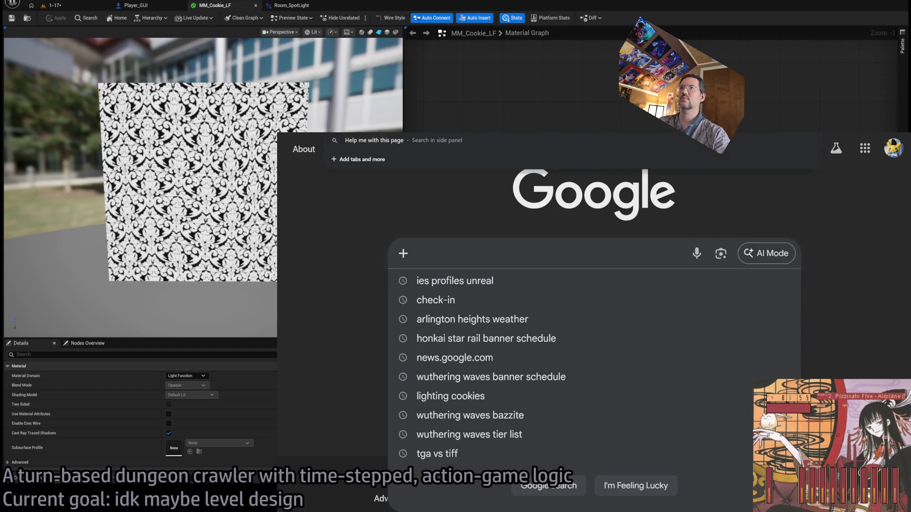
type("chatgpt")
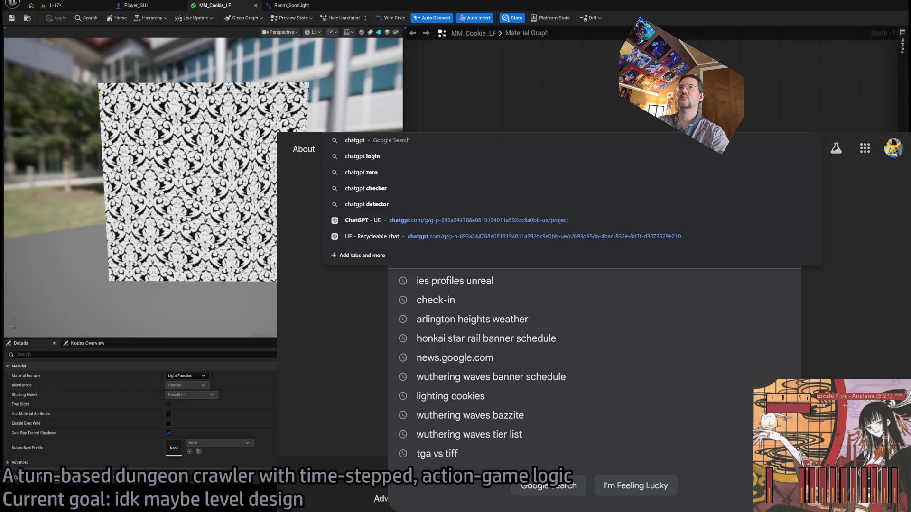
key("Return")
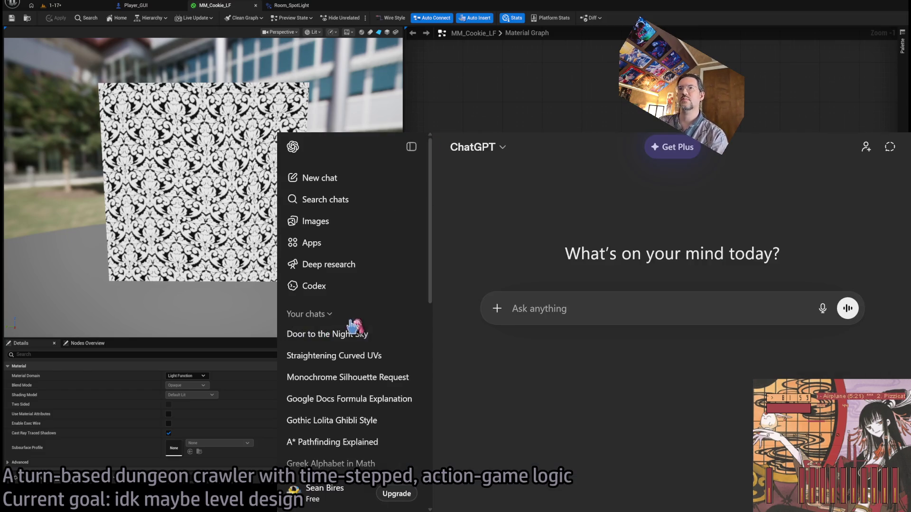
Open the Recyclable chat in the UE project, dismiss the upgrade offer, and compare the first message's versions
left_click(346, 357)
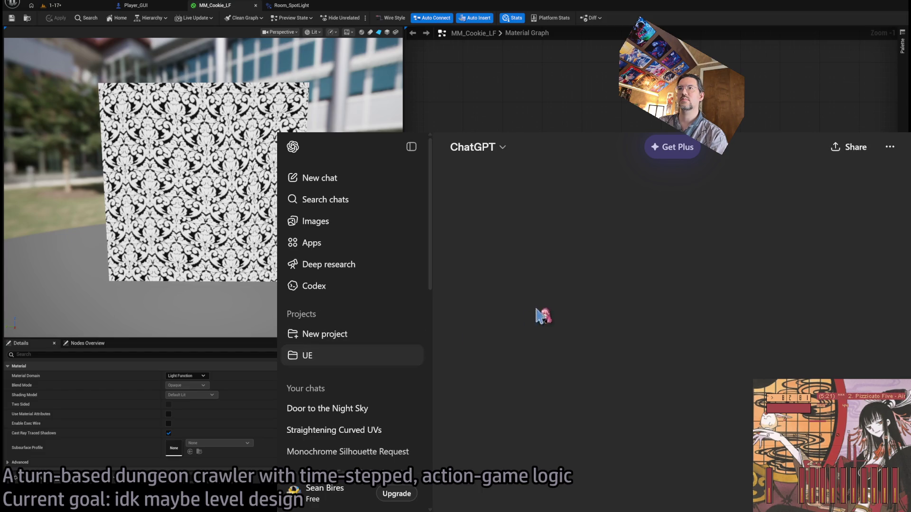
left_click(648, 340)
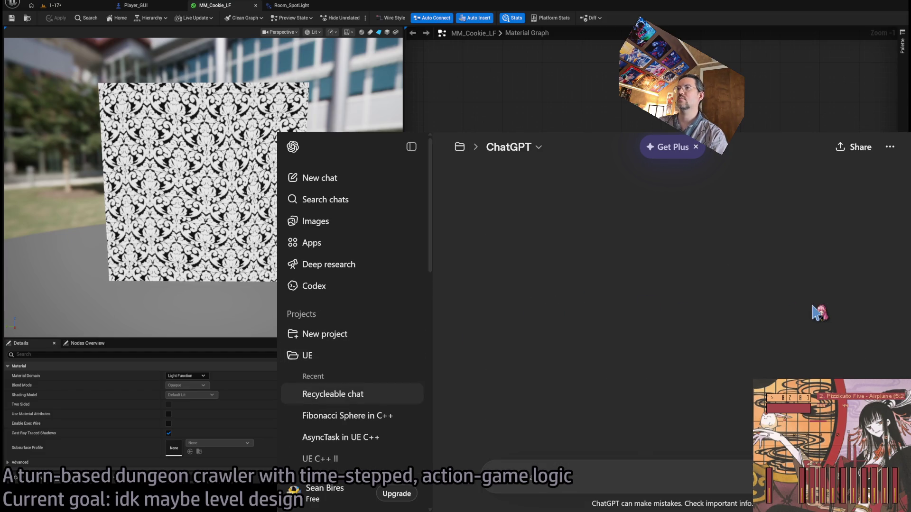
scroll(840, 301, "up", 5)
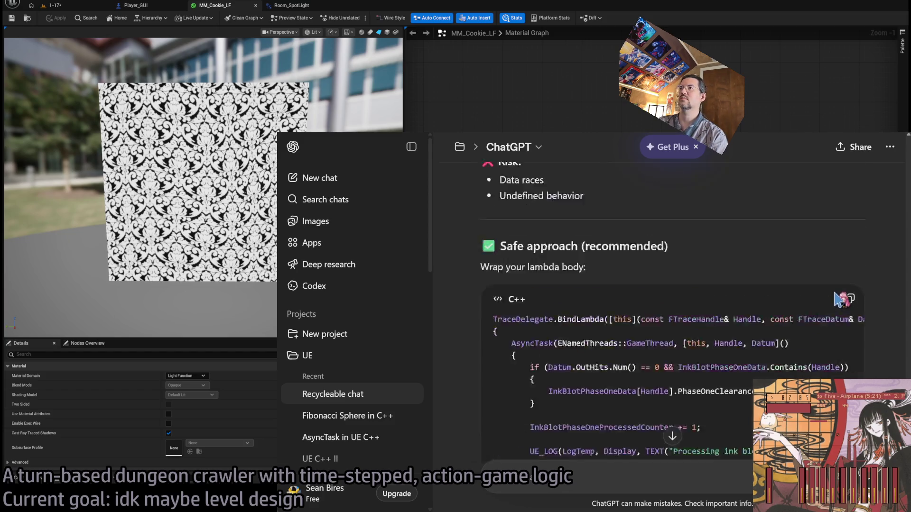
scroll(840, 299, "up", 15)
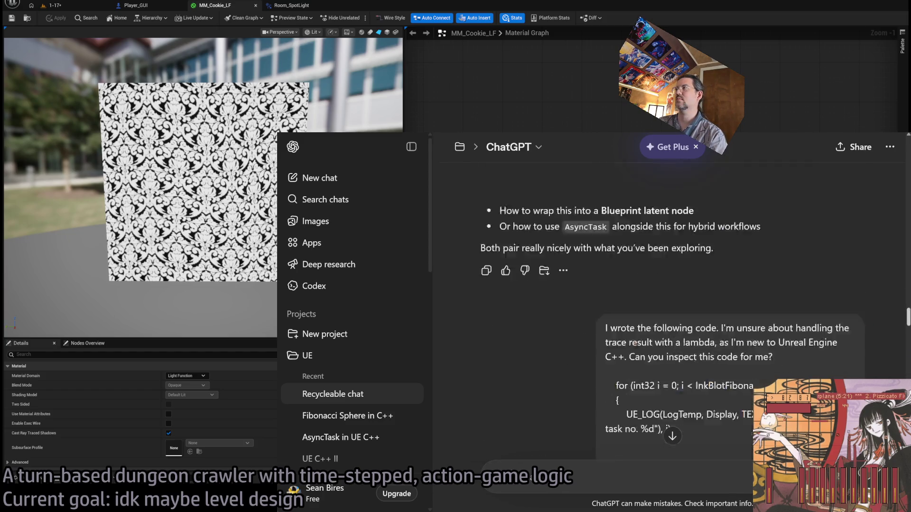
scroll(840, 300, "up", 10)
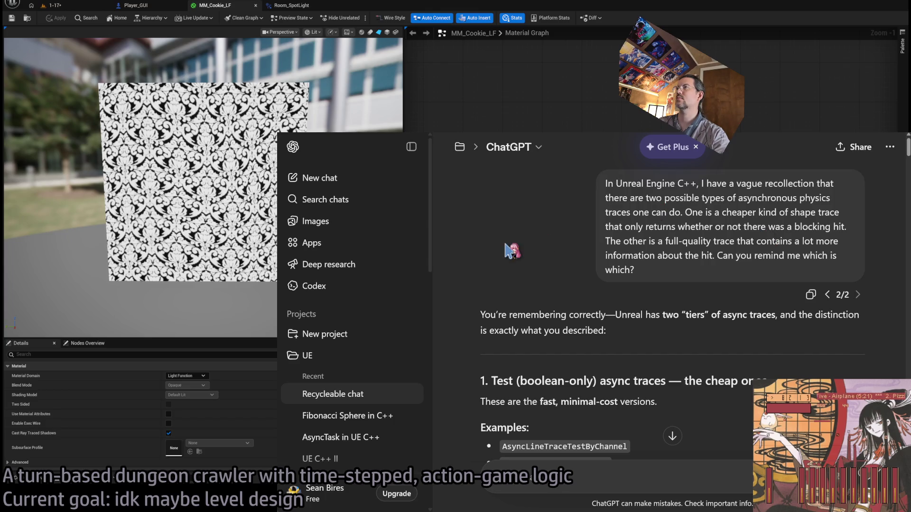
left_click(698, 147)
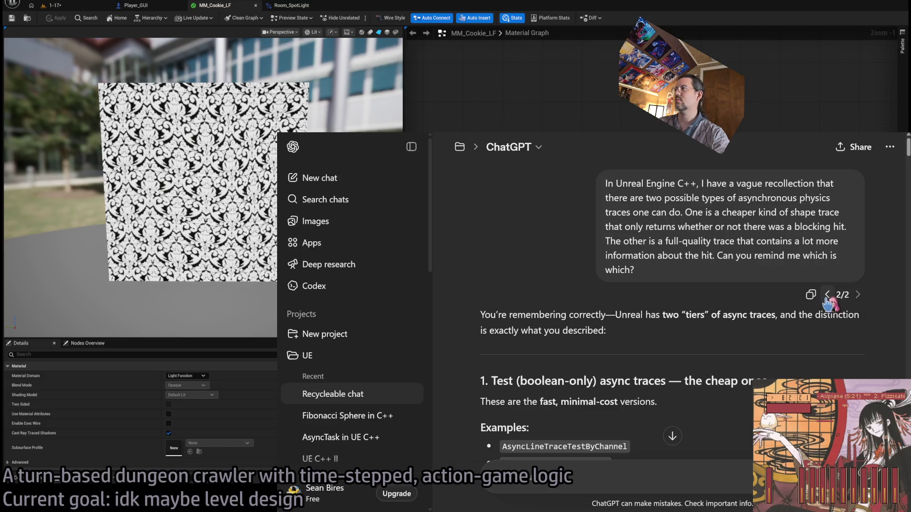
left_click(827, 294)
left_click(858, 266)
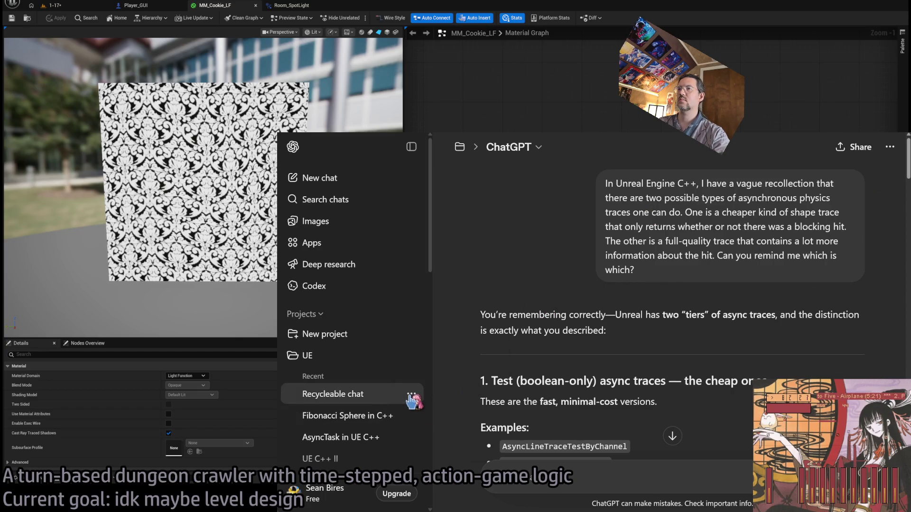
Delete the Recyclable chat and begin deleting the Fibonacci Sphere in C++ chat
left_click(411, 394)
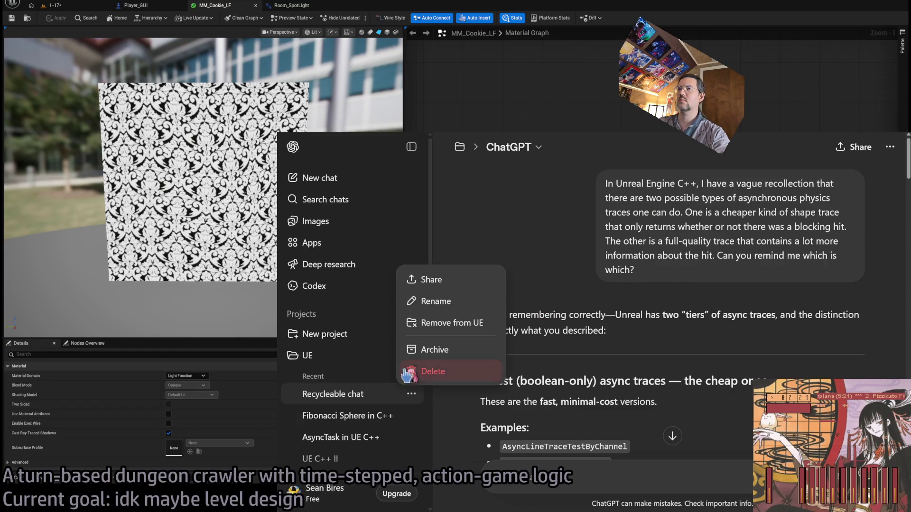
left_click(377, 397)
left_click(411, 394)
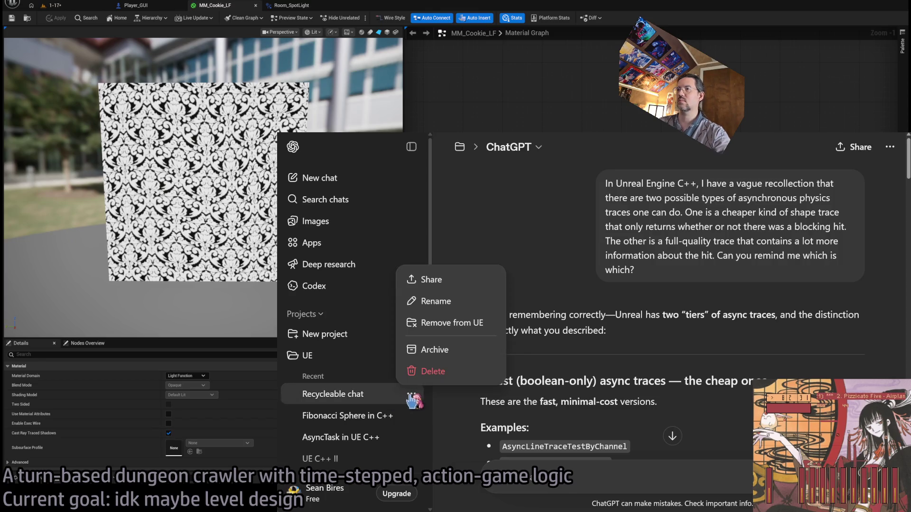
left_click(454, 372)
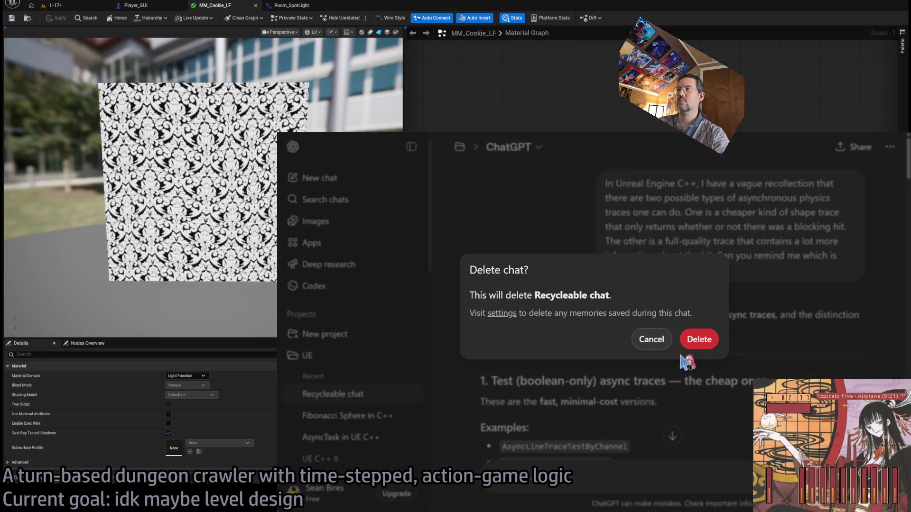
left_click(699, 340)
left_click(411, 394)
left_click(454, 373)
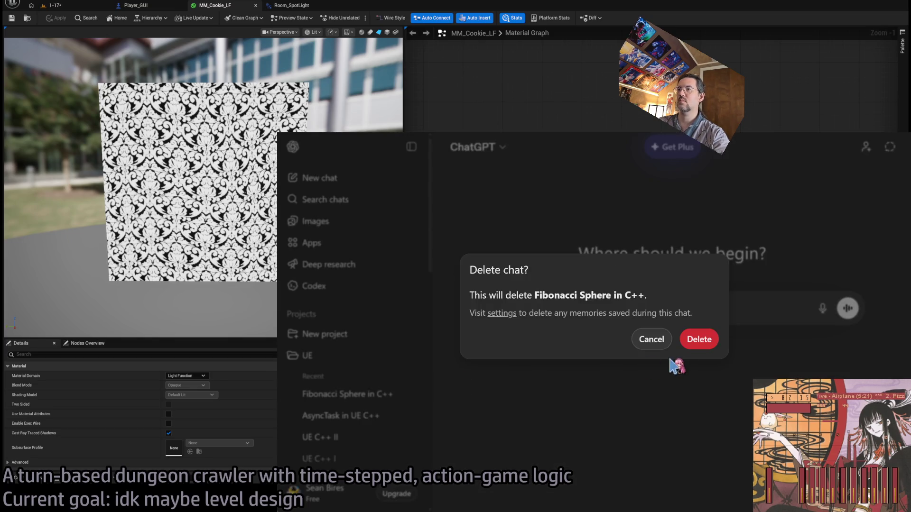
Confirm deletion of Fibonacci Sphere in C++ and send a question on warping UVs into a pincushion effect
left_click(699, 340)
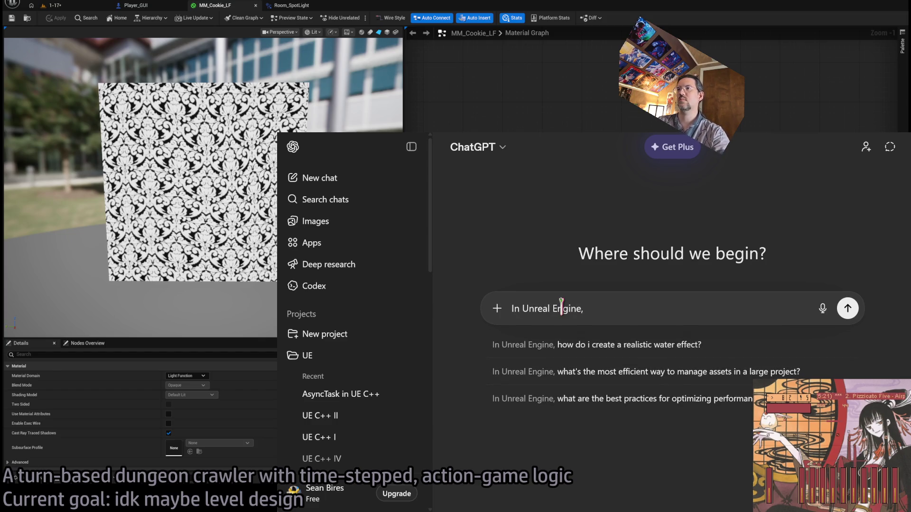
type(", in a mate")
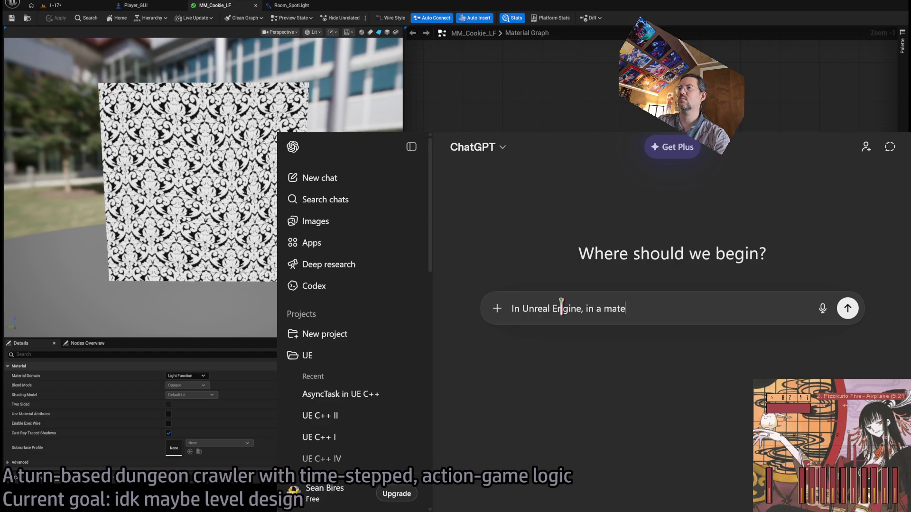
type("sampling a texture. How do")
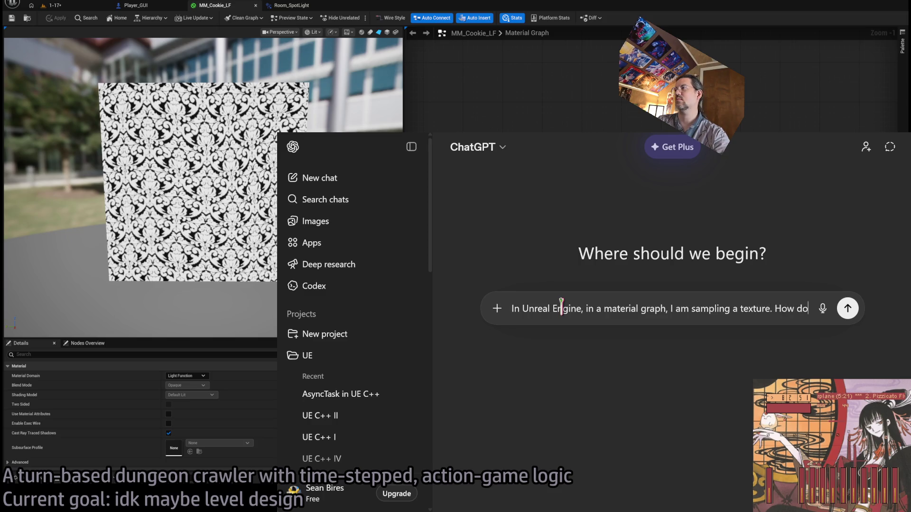
type(" I warp ")
type("Vs to create a pincushion effect where the textu")
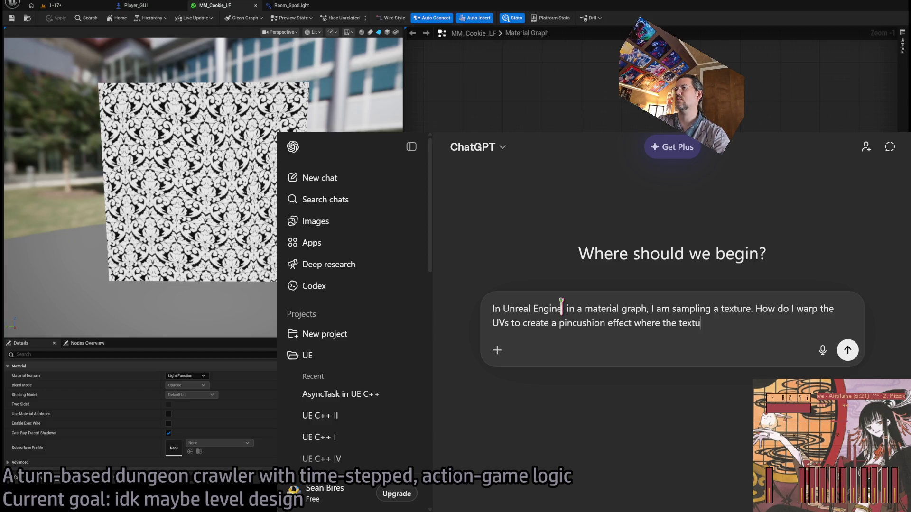
type("re appears more compresse")
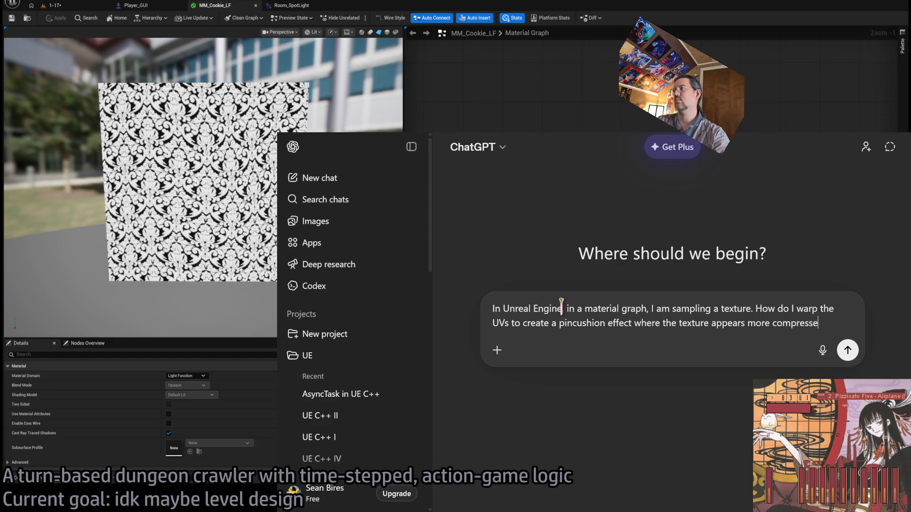
type("d in the center?")
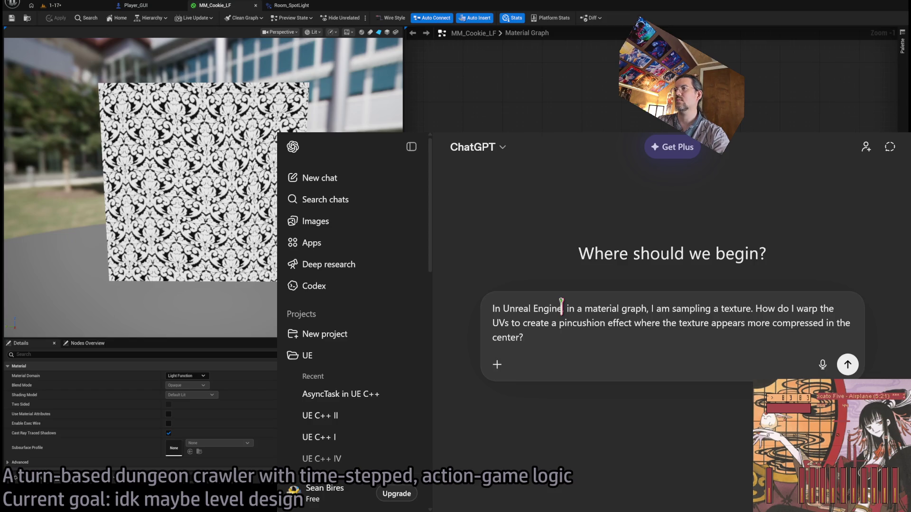
key("Return")
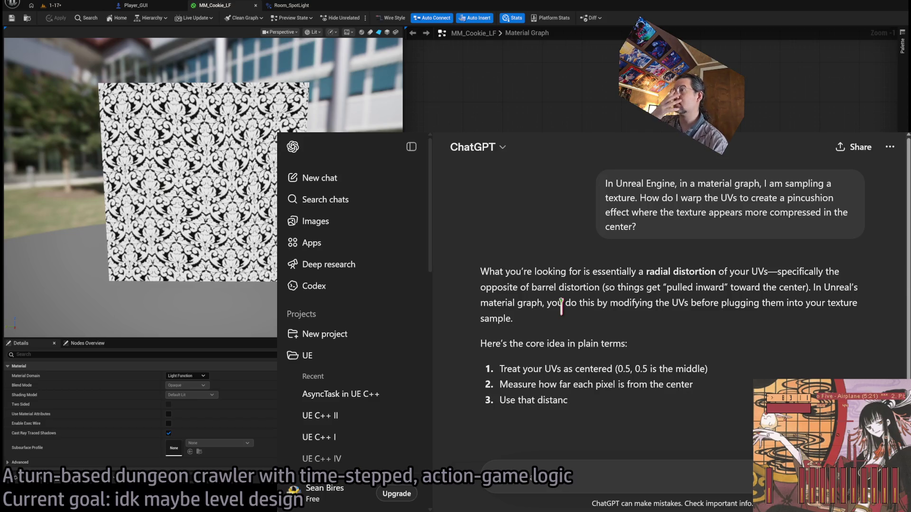
Read down the pincushion answer to the step applying scale = 1 + Strength * r^2 to centered UVs
scroll(726, 332, "down", 2)
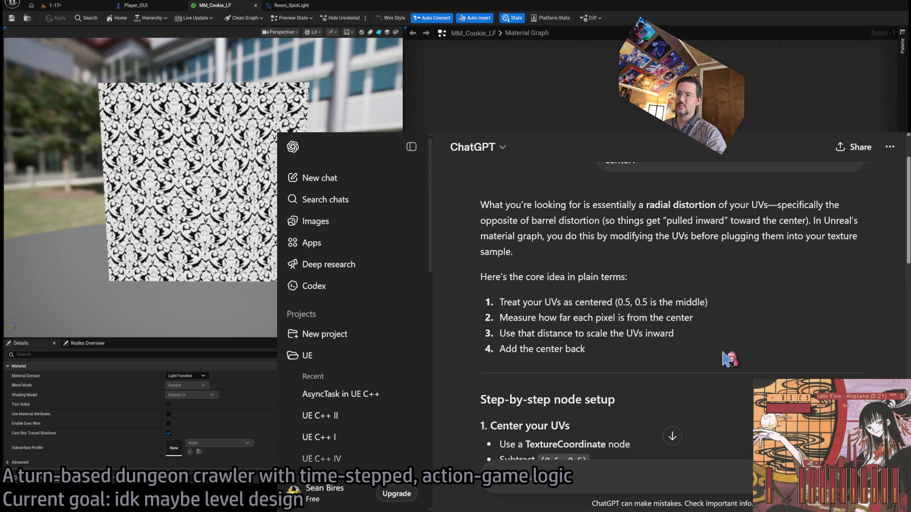
scroll(664, 322, "down", 4)
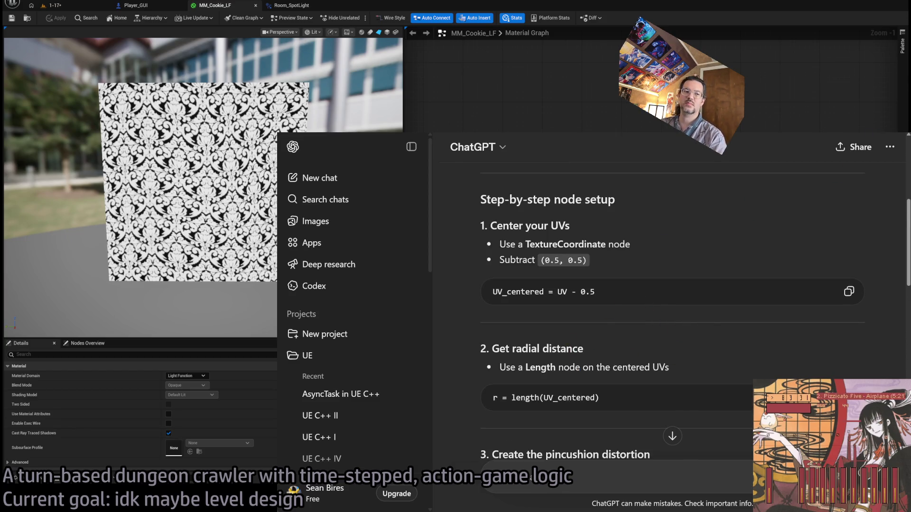
scroll(716, 351, "down", 3)
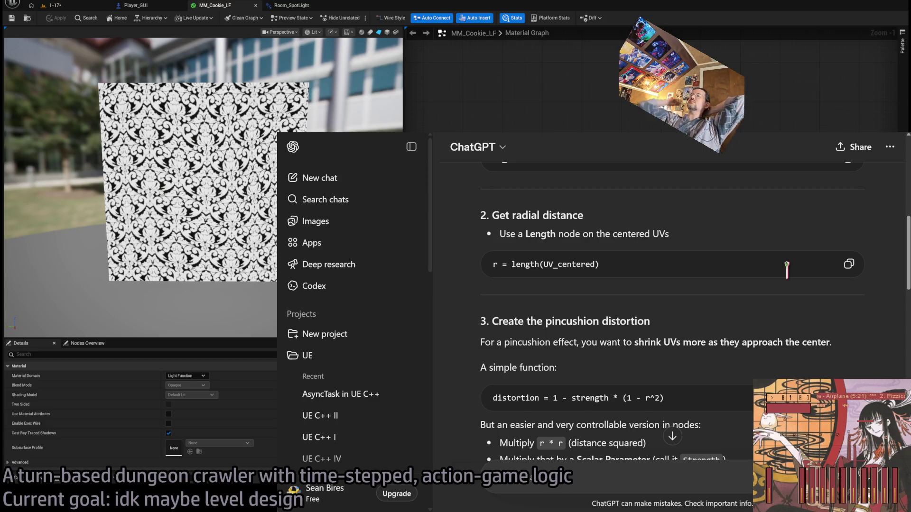
scroll(783, 278, "down", 2)
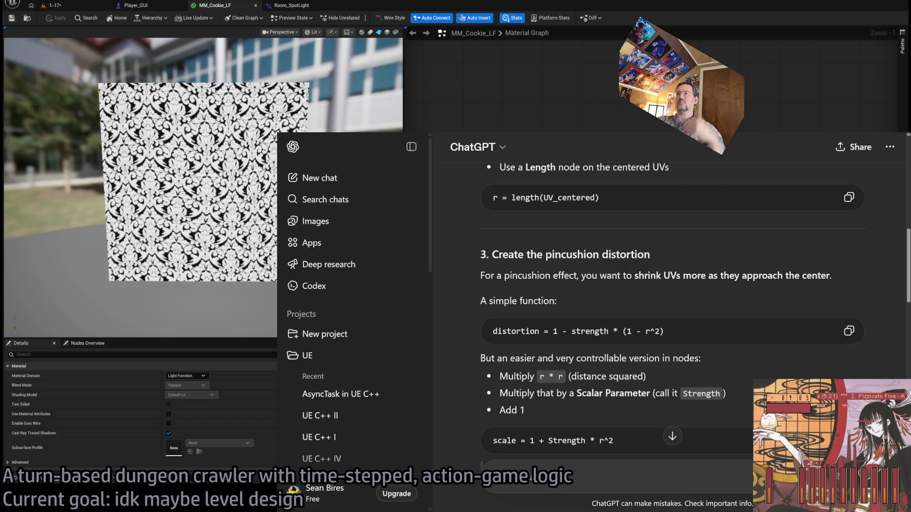
scroll(730, 378, "down", 2)
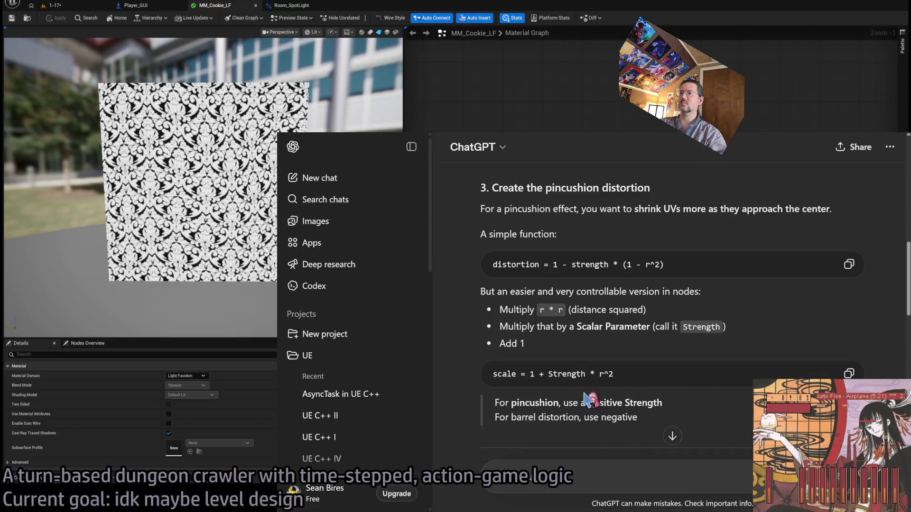
scroll(712, 404, "down", 2)
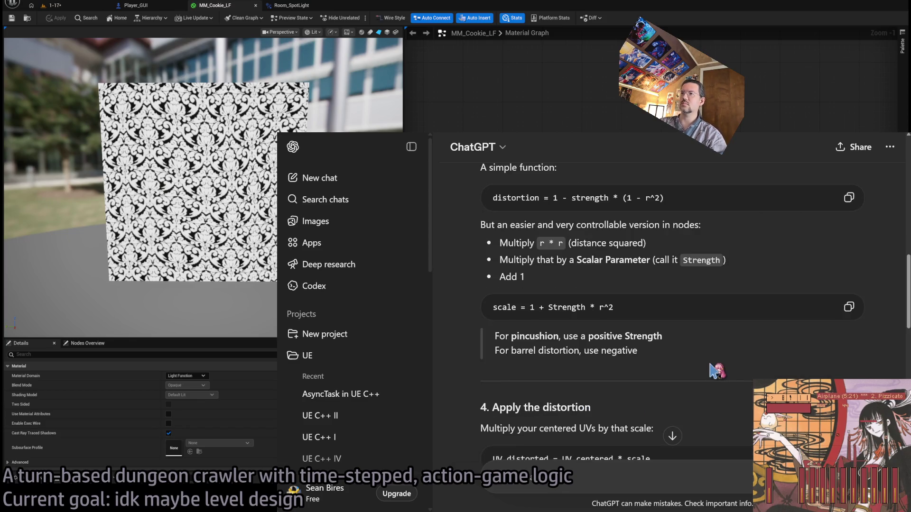
scroll(710, 373, "down", 2)
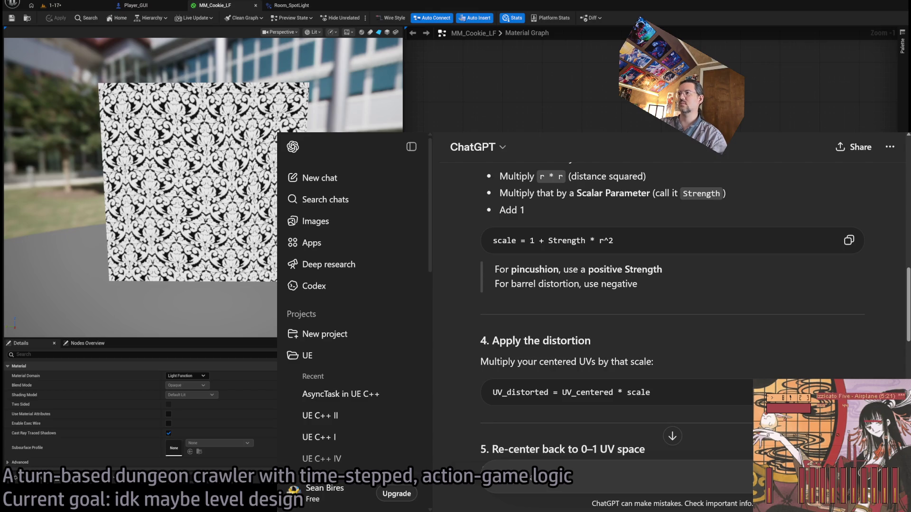
Return to Unreal Engine's 1-17 level viewport showing the cookie-lit purple room
key("alt+Tab")
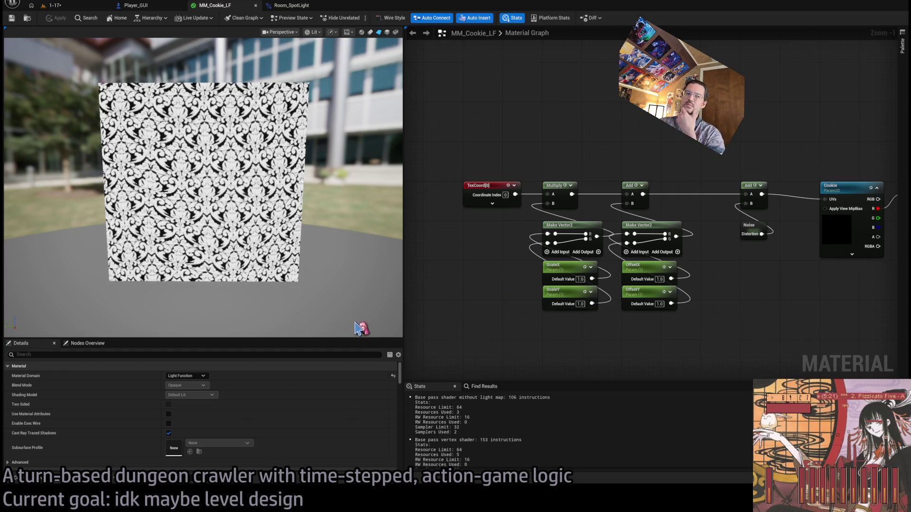
left_click(55, 6)
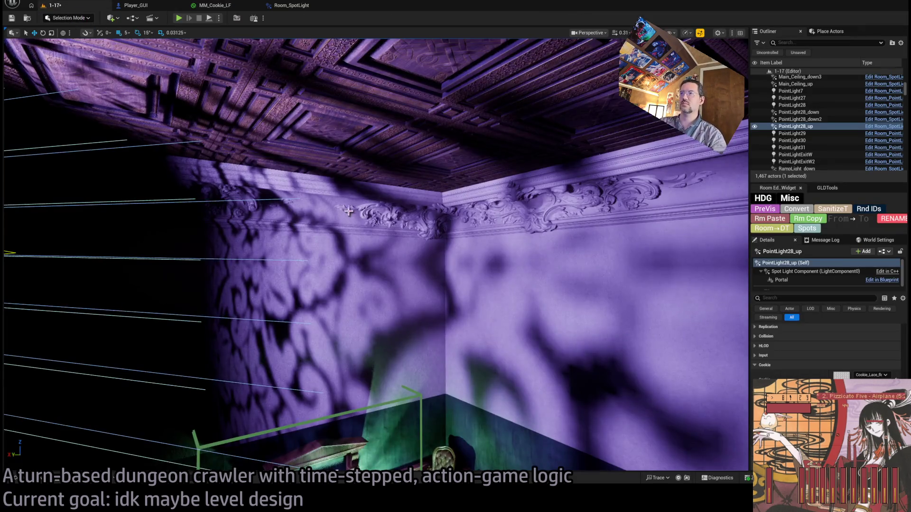